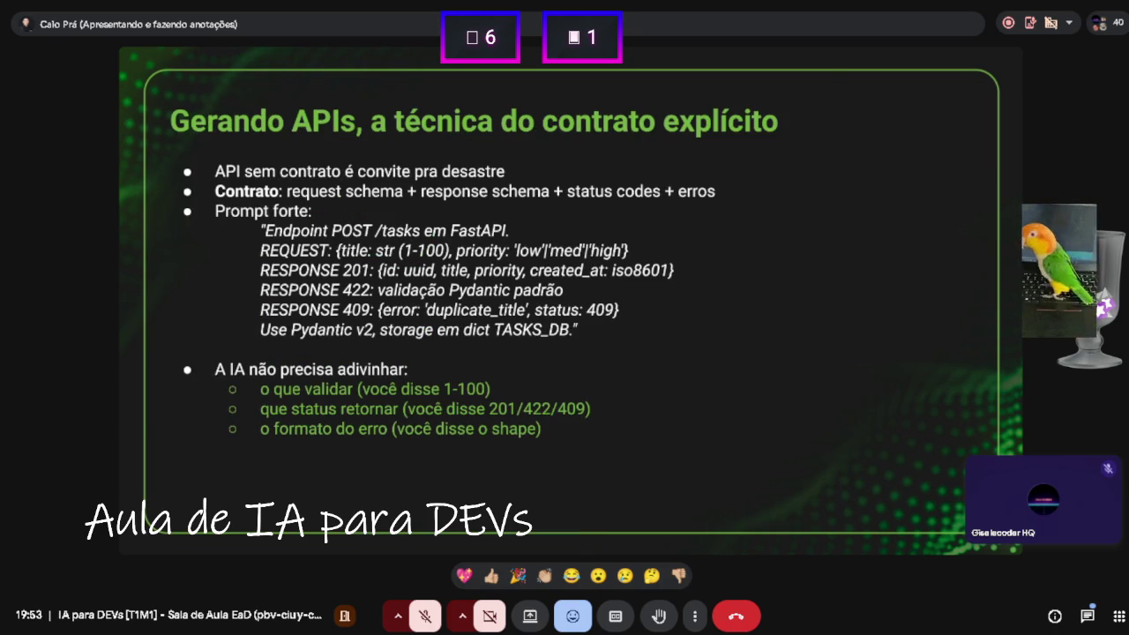
Advance the fullscreen slides to 'O que a IA erra com mais frequência', then exit fullscreen.
{"action": "key", "text": "Right"}
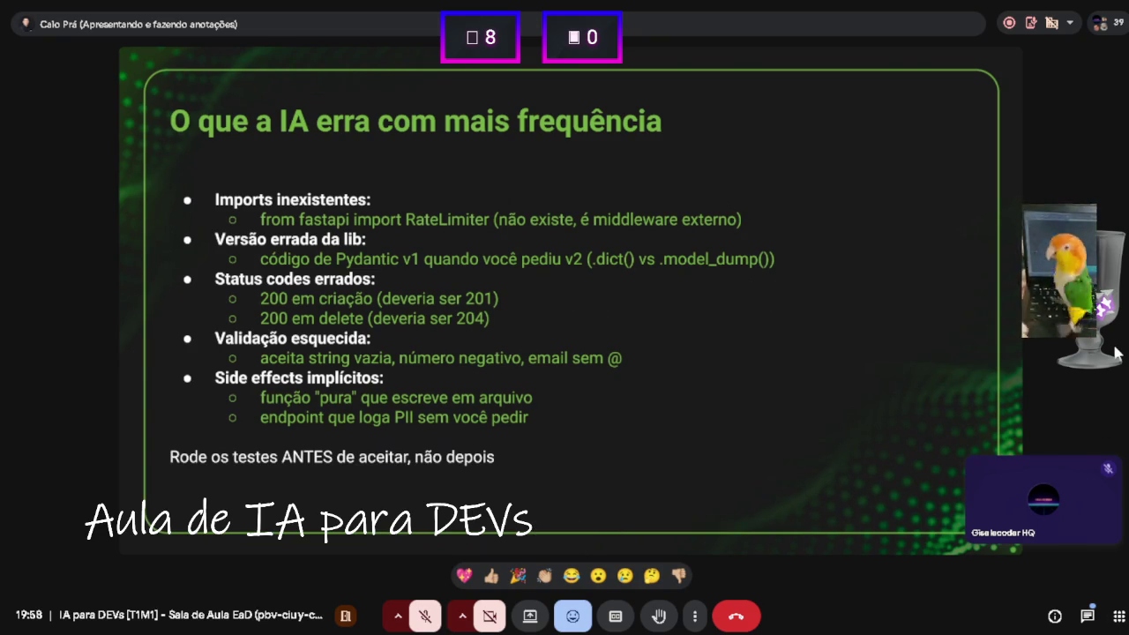
{"action": "key", "text": "Escape"}
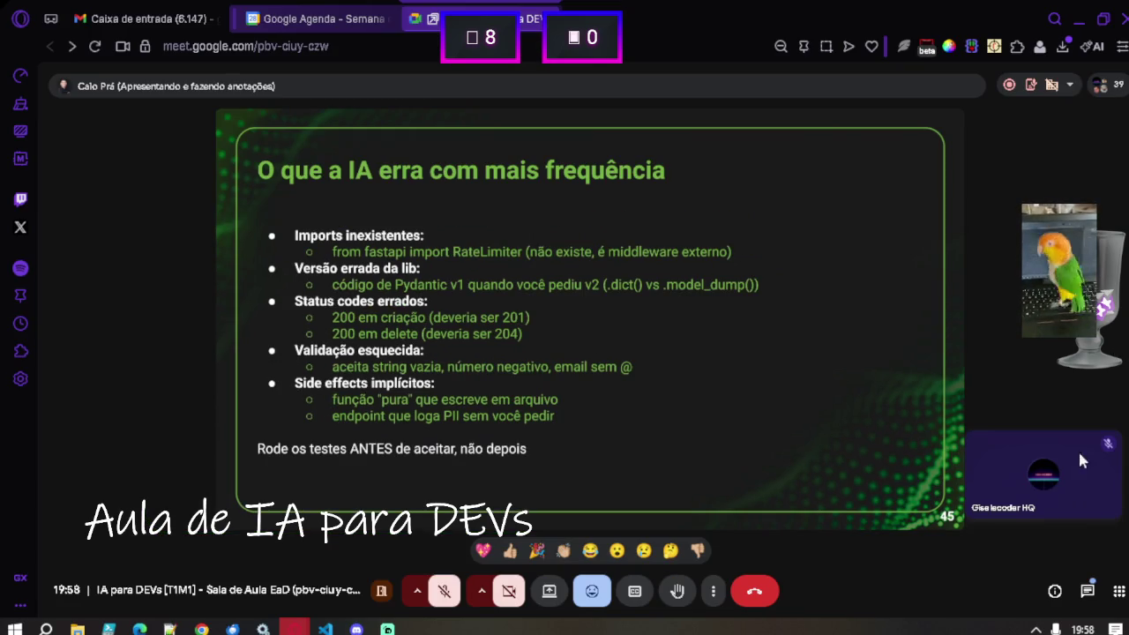
Open the in-call chat panel beside the shared slides.
{"action": "left_click", "coordinate": [1089, 593]}
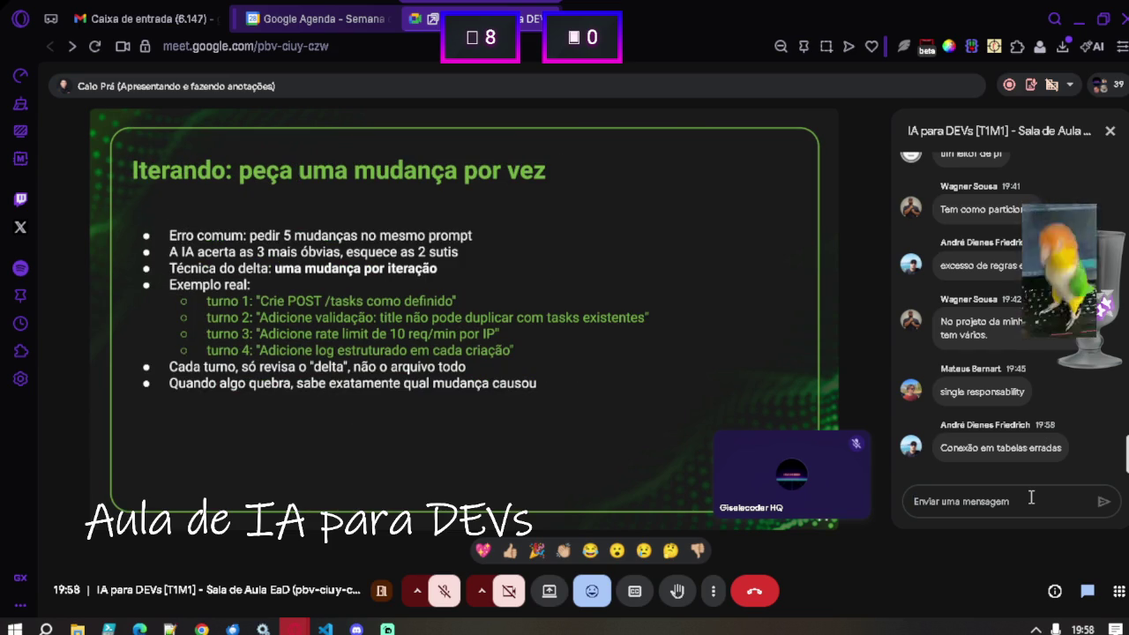
Send a chat message saying the AI must be told to study 'boas práticas', then close chat.
{"action": "type", "text": "boas "}
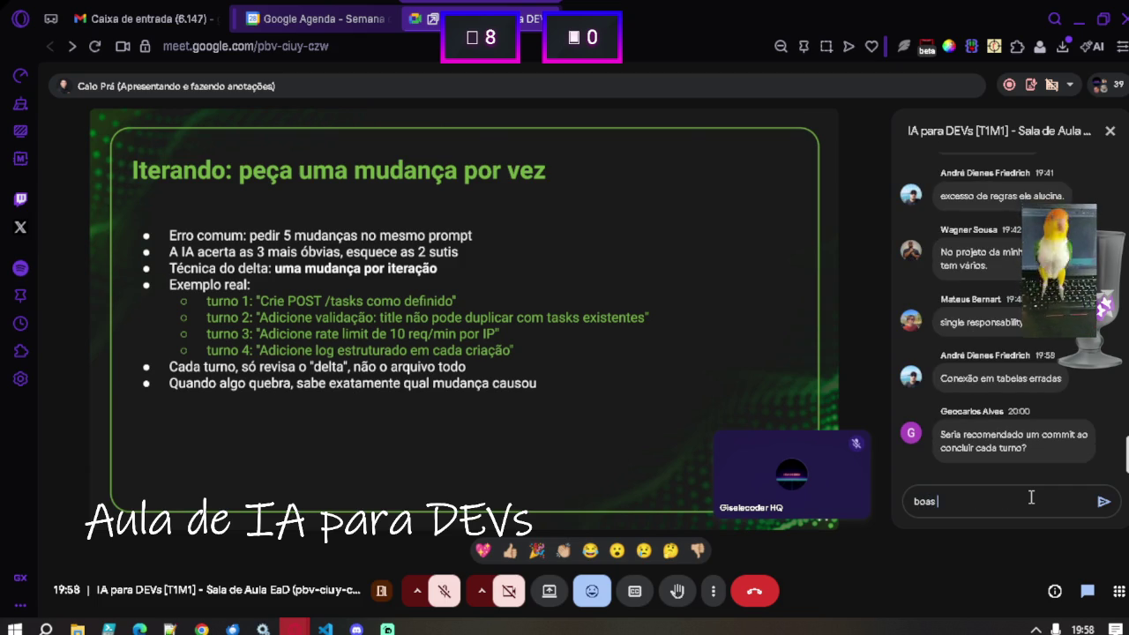
{"action": "type", "text": "práticas"}
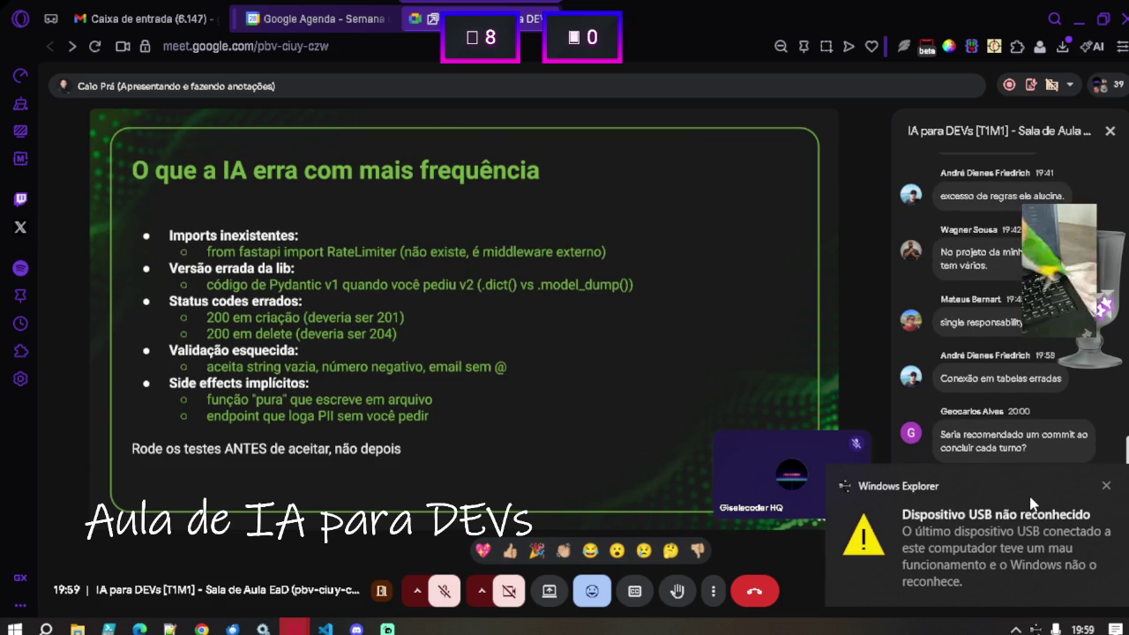
{"action": "type", "text": "ele n"}
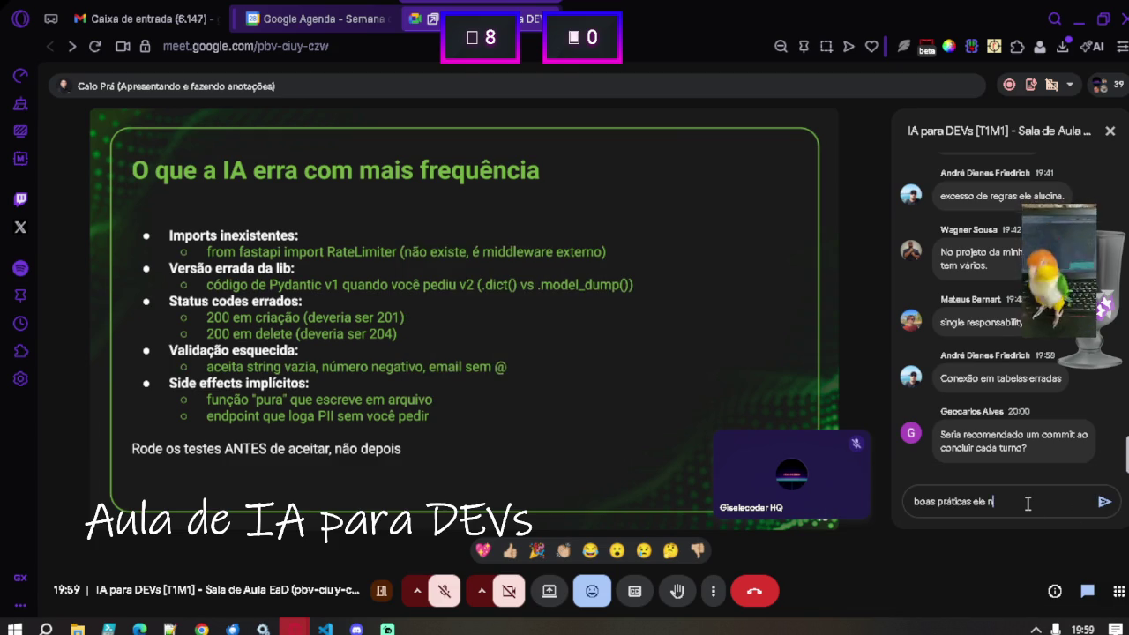
{"action": "left_click", "coordinate": [1036, 629]}
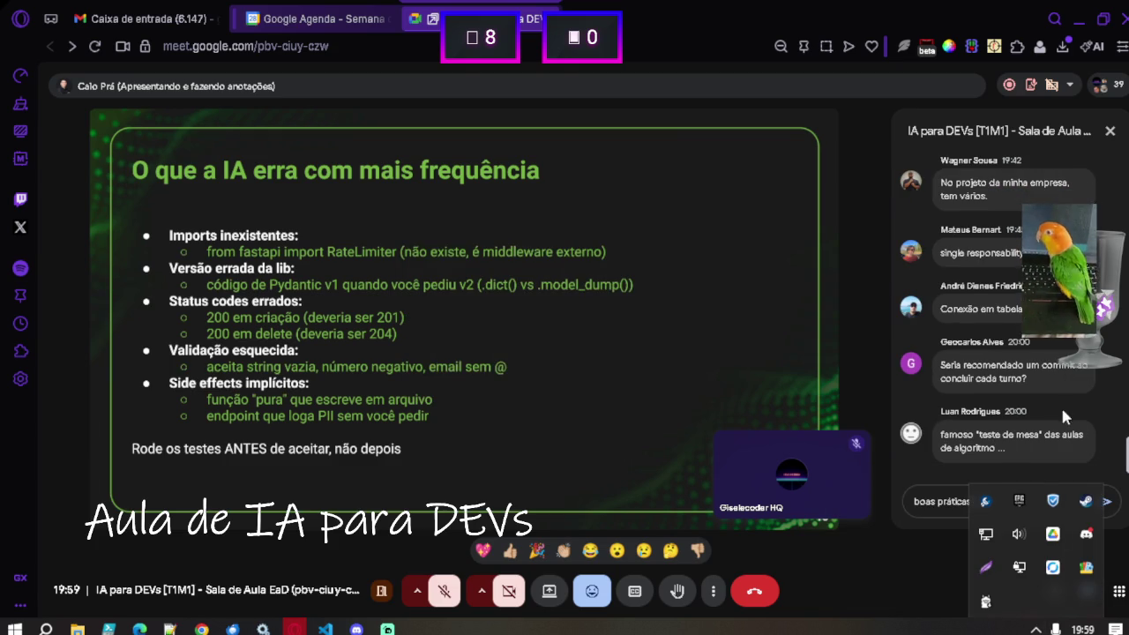
{"action": "left_click", "coordinate": [1111, 449]}
{"action": "left_click", "coordinate": [1042, 498]}
{"action": "key", "text": "BackSpace"}
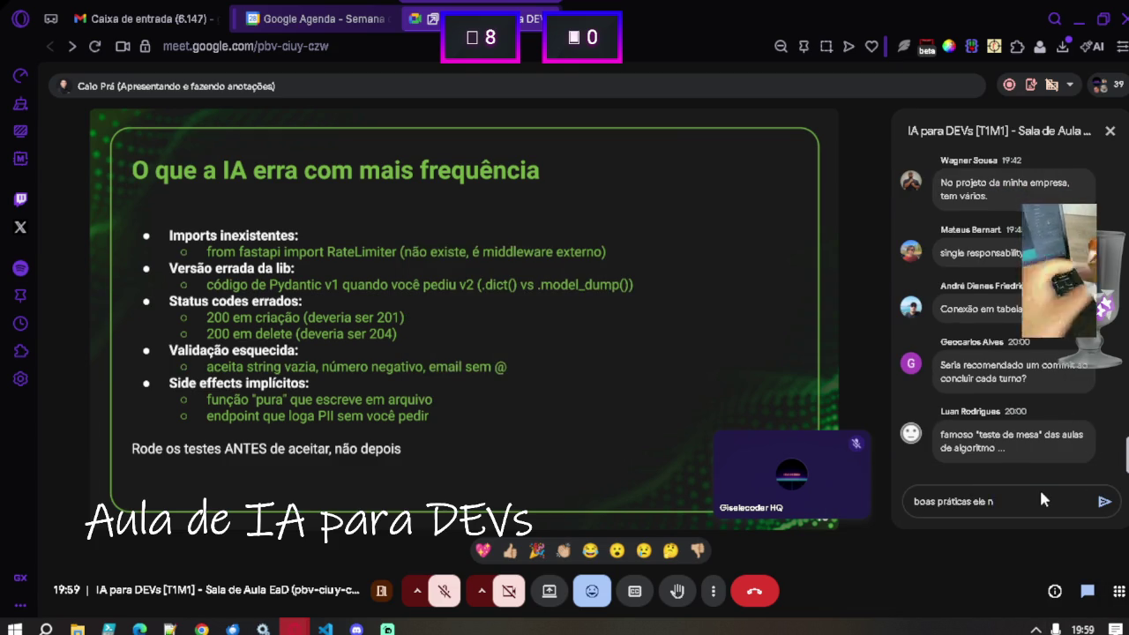
{"action": "type", "text": "geral"}
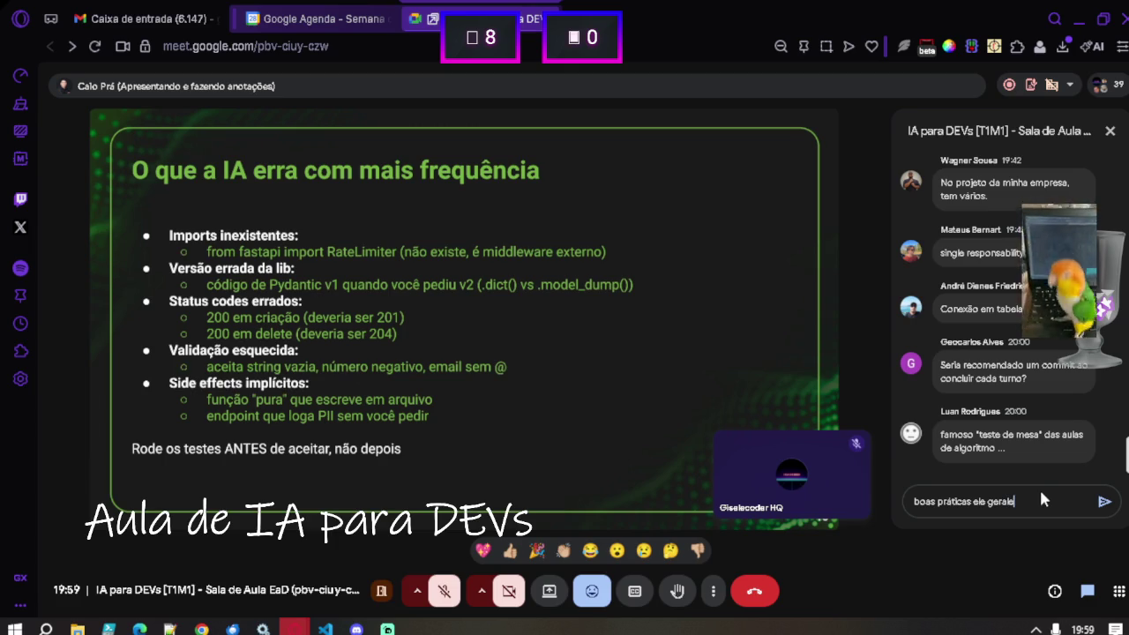
{"action": "type", "text": "meb"}
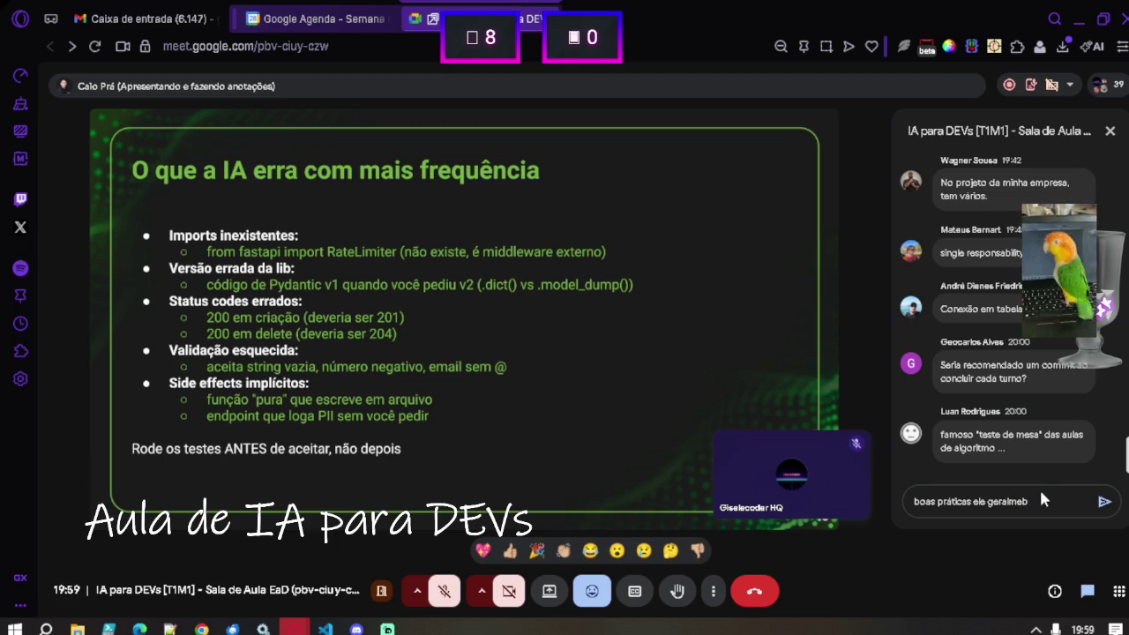
{"action": "key", "text": "BackSpace"}
{"action": "type", "text": "nte "}
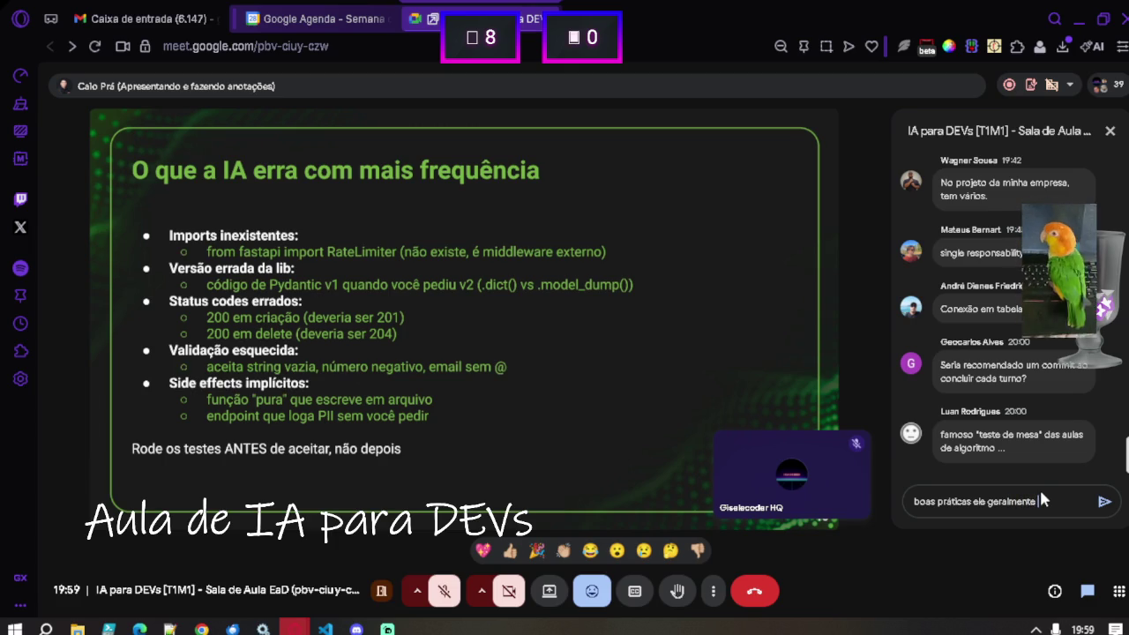
{"action": "type", "text": "não "}
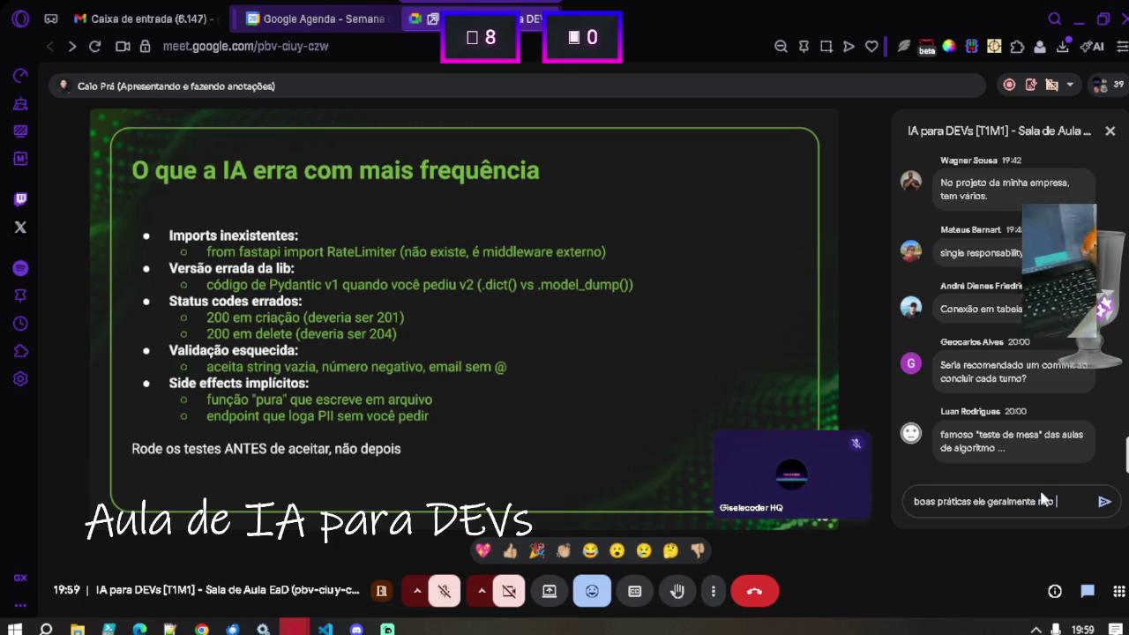
{"action": "type", "text": "sabe também, "}
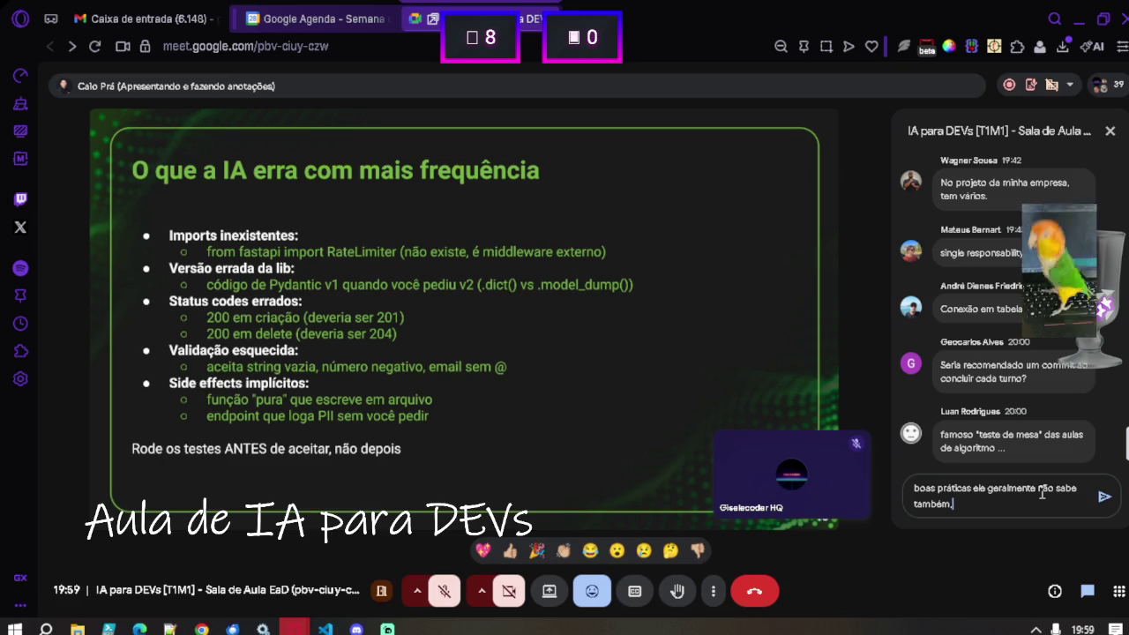
{"action": "type", "text": "tem que "}
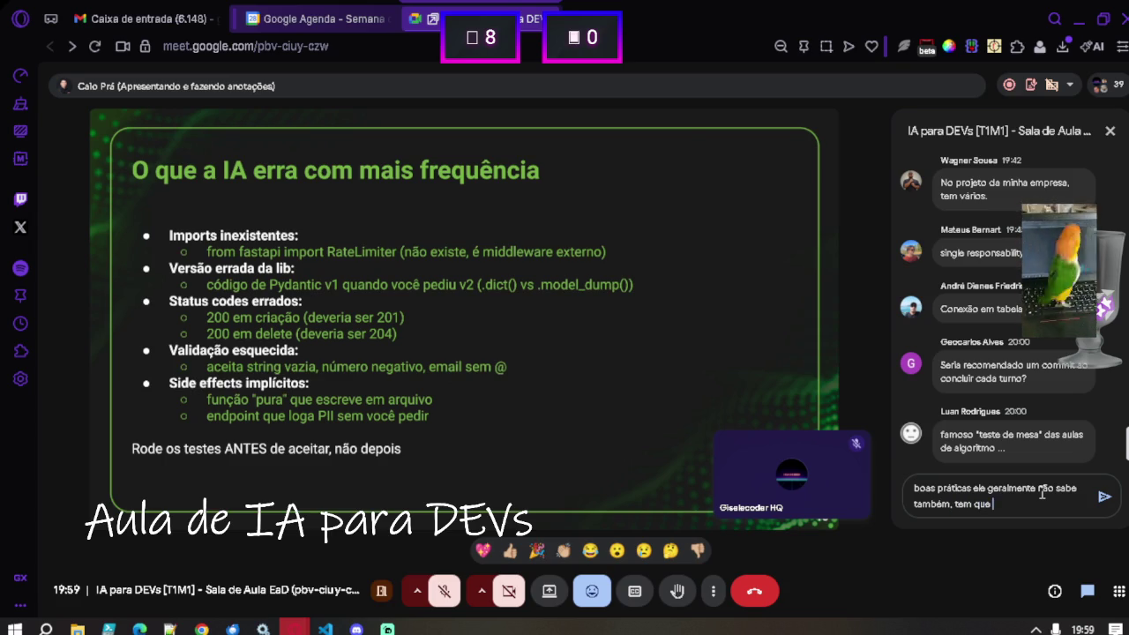
{"action": "type", "text": "mandar e"}
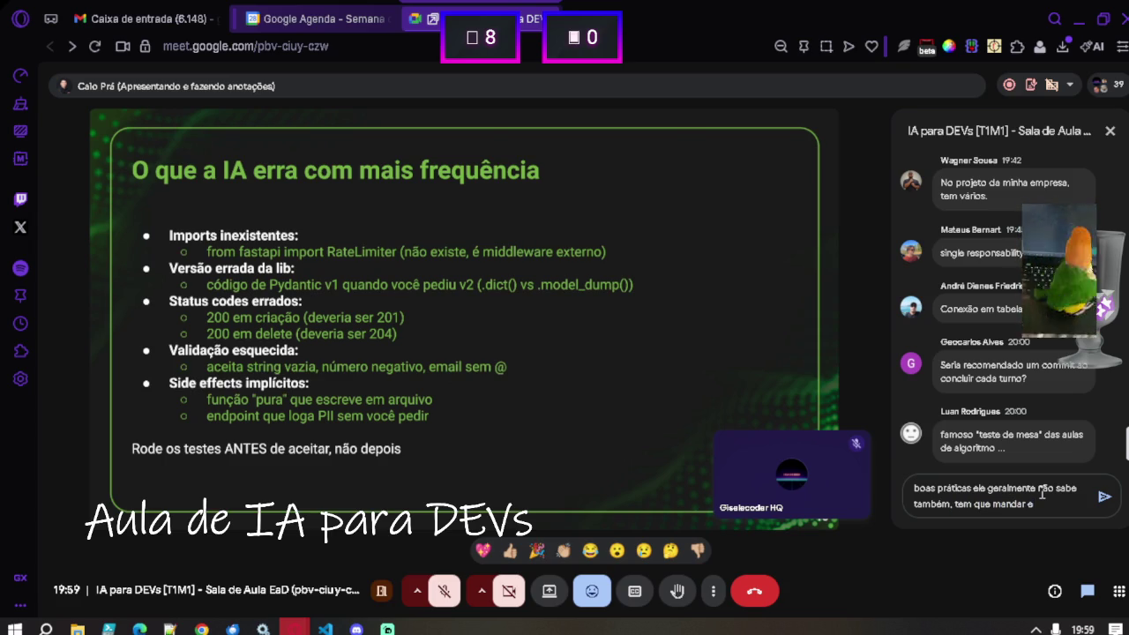
{"action": "type", "text": "la estudar"}
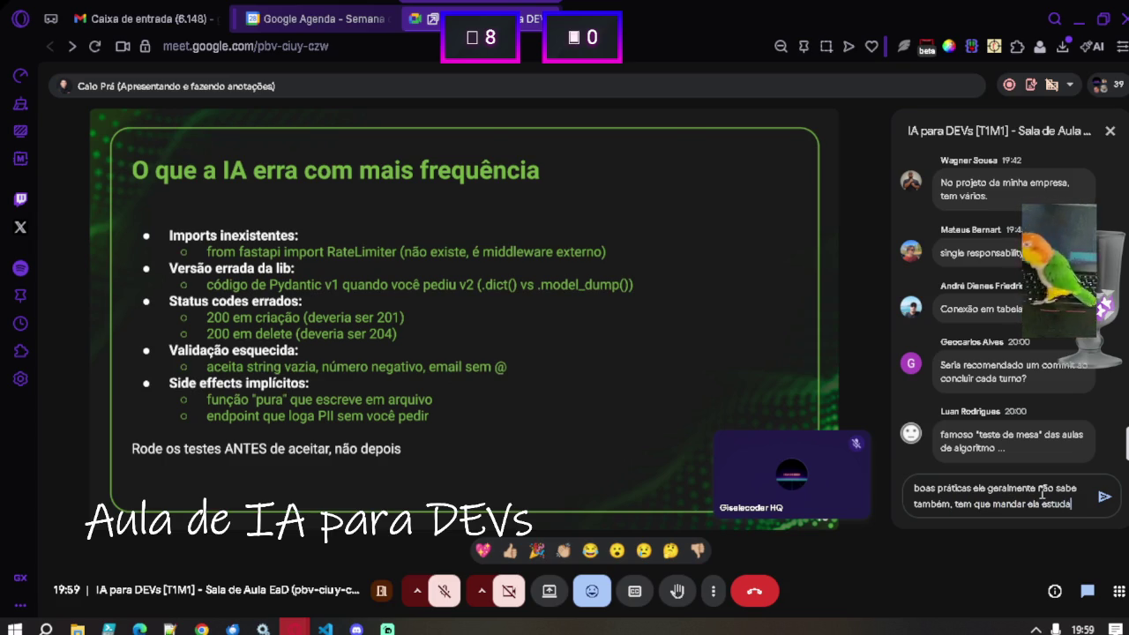
{"action": "key", "text": "Return"}
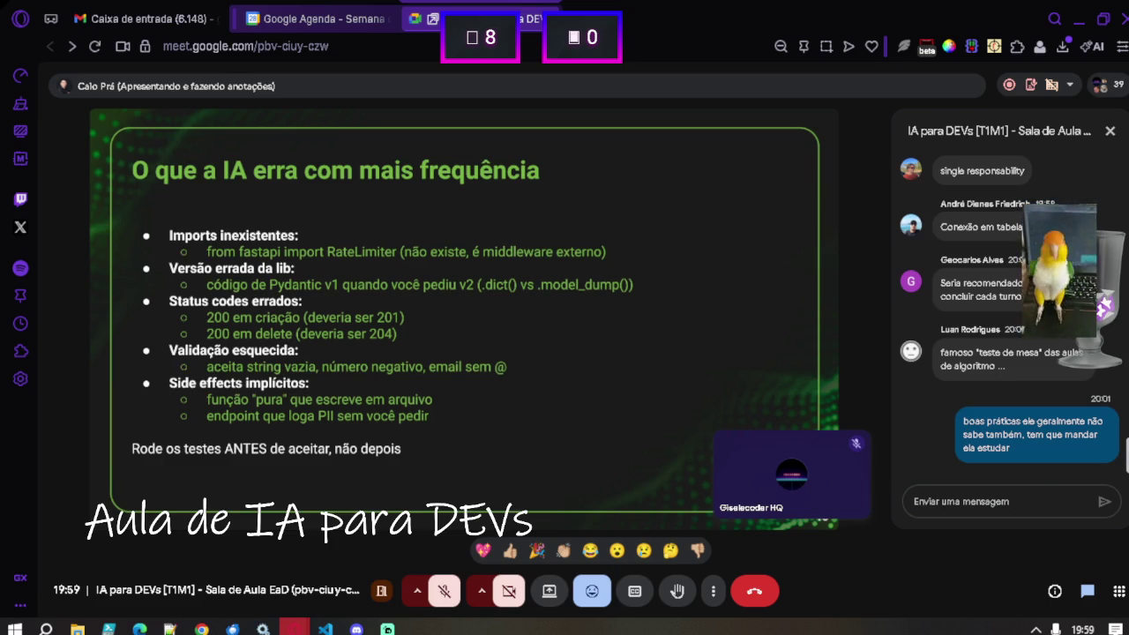
{"action": "left_click", "coordinate": [1109, 130]}
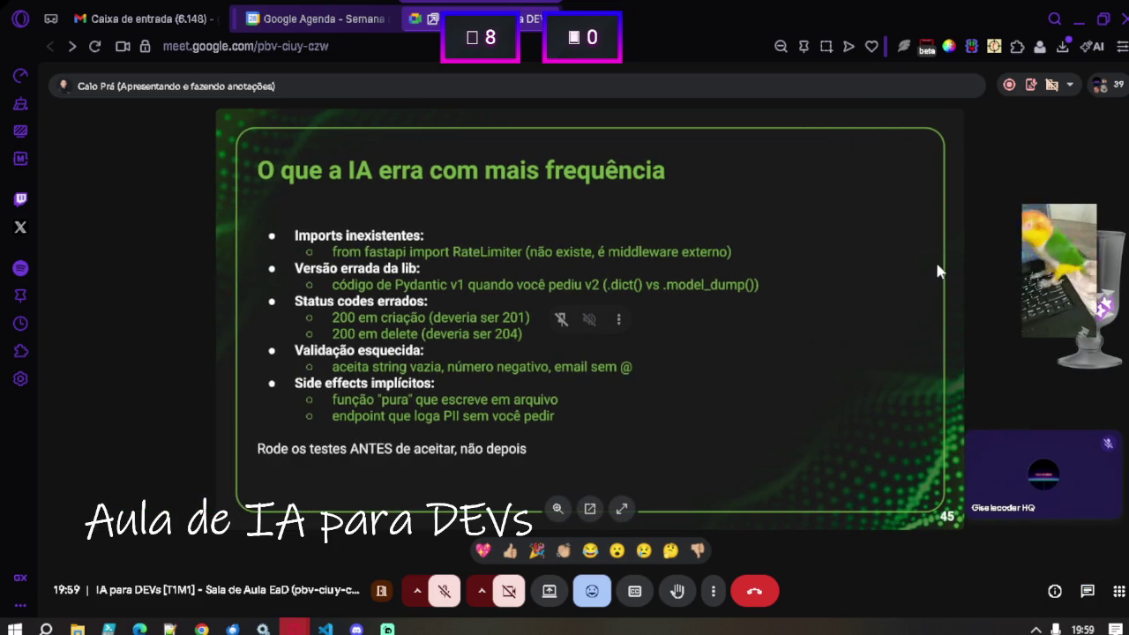
Put the browser in fullscreen (F11) to view the AI-mistakes slide.
{"action": "key", "text": "F11"}
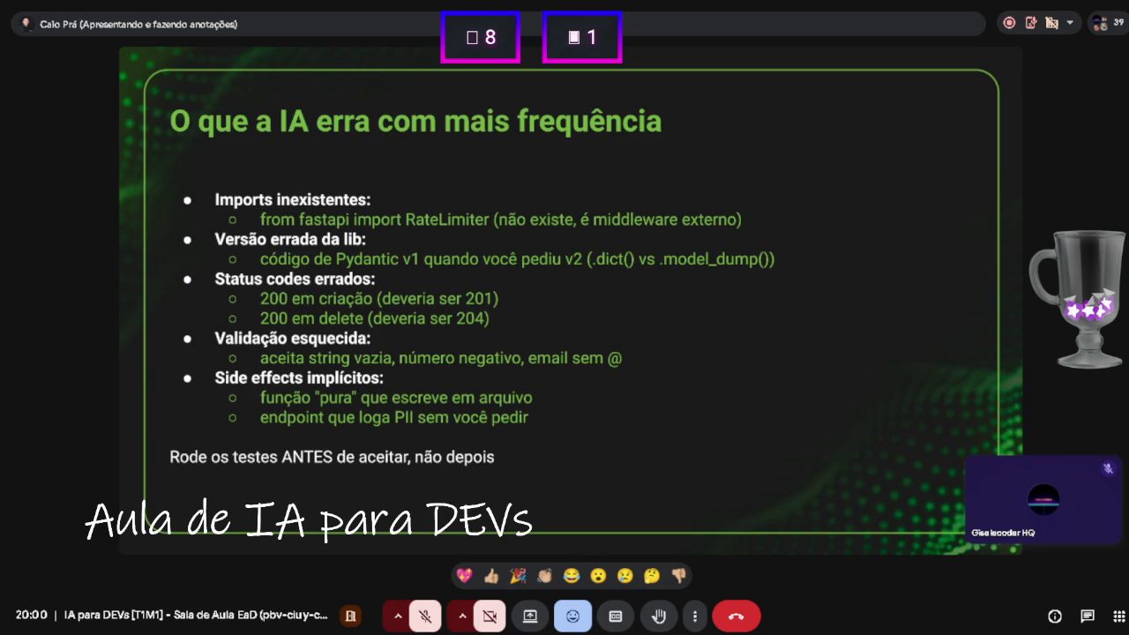
Reopen the chat and send the message 'ensinar solid e clean code' to the class.
{"action": "left_click", "coordinate": [1088, 615]}
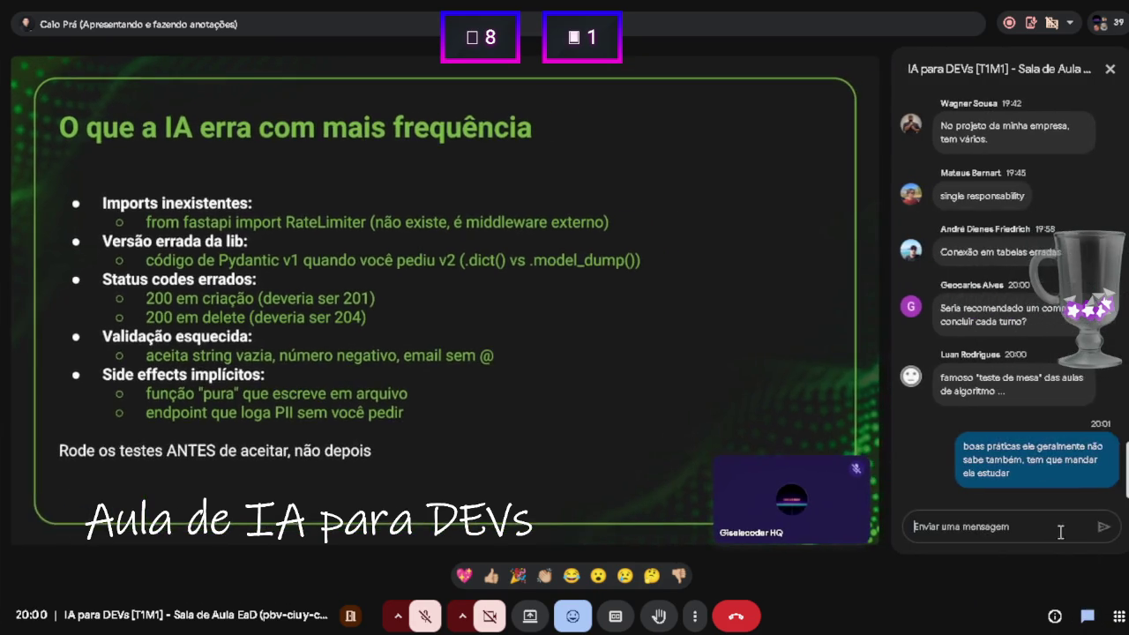
{"action": "type", "text": "nã"}
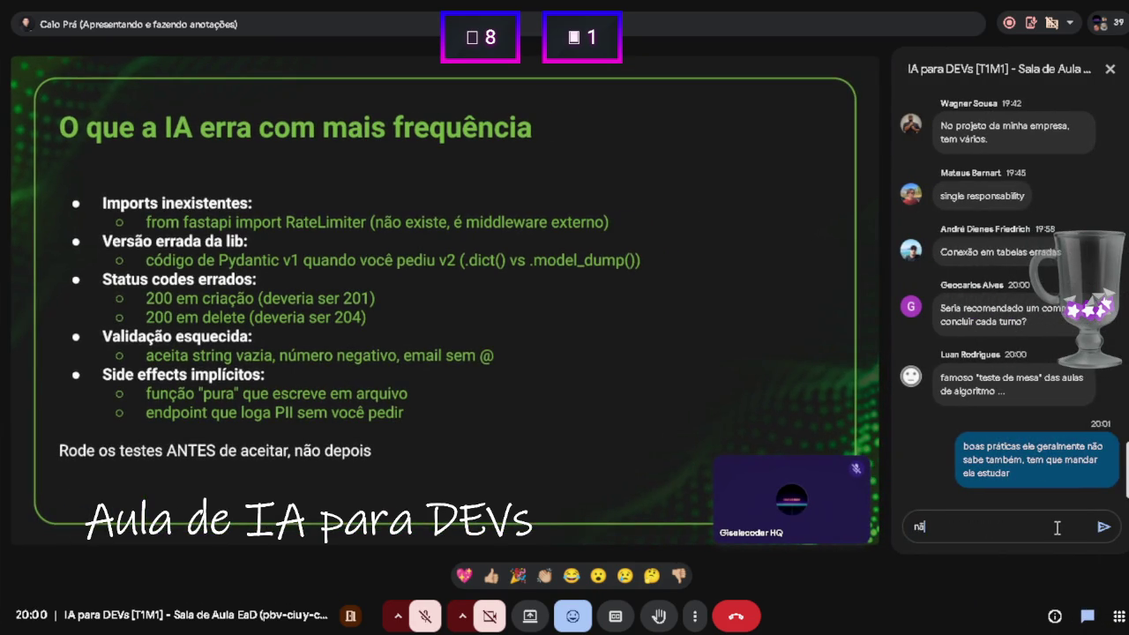
{"action": "type", "text": "o faz co"}
{"action": "key", "text": "BackSpace"}
{"action": "key", "text": "BackSpace"}
{"action": "key", "text": "BackSpace"}
{"action": "type", "text": "solid"}
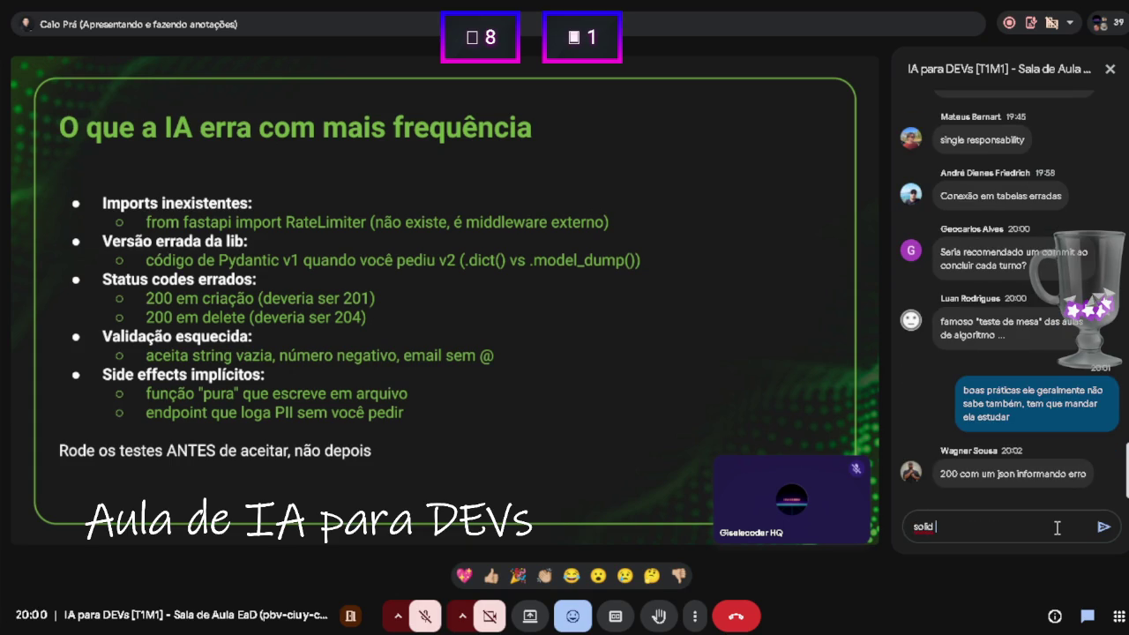
{"action": "type", "text": " ensinar"}
{"action": "key", "text": "Right"}
{"action": "key", "text": "Right"}
{"action": "key", "text": "Right"}
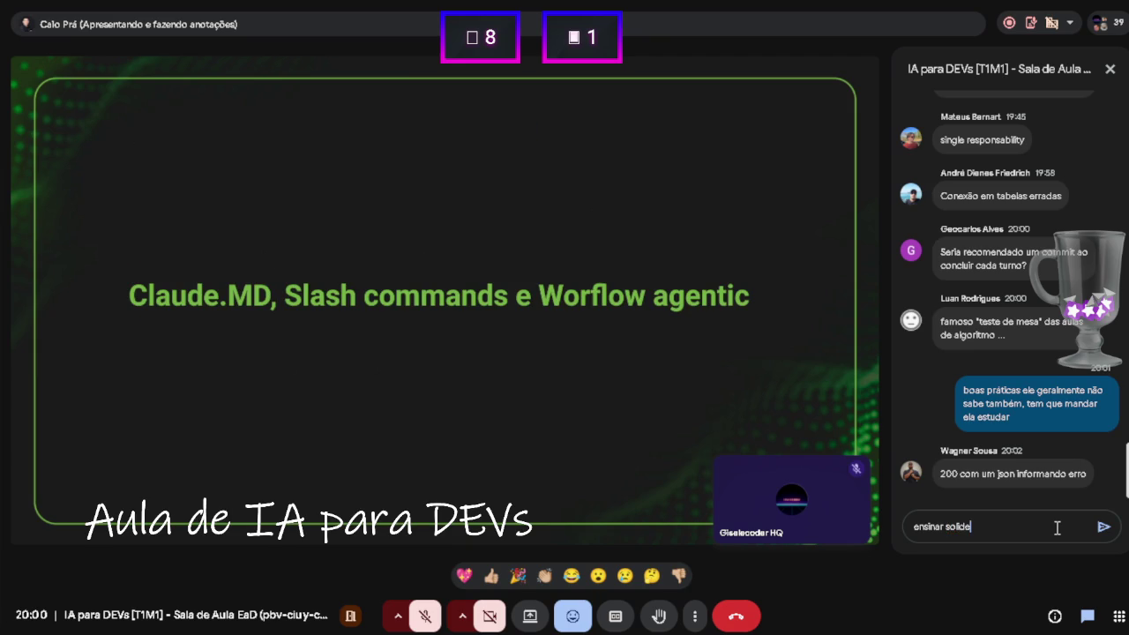
{"action": "type", "text": "e clea"}
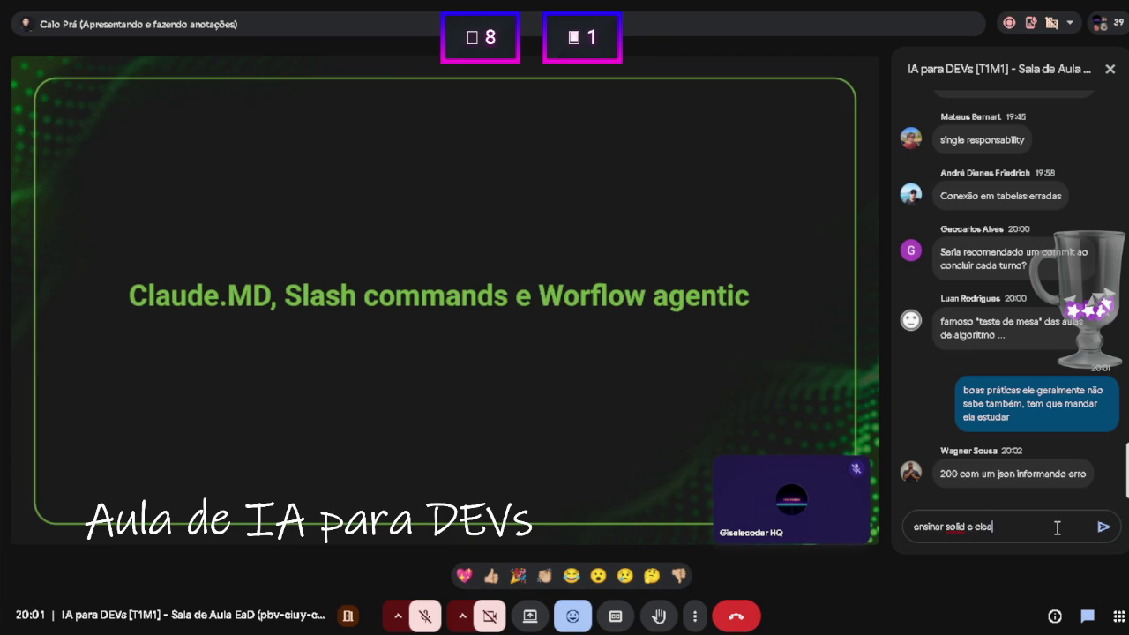
{"action": "type", "text": "n code"}
{"action": "key", "text": "Return"}
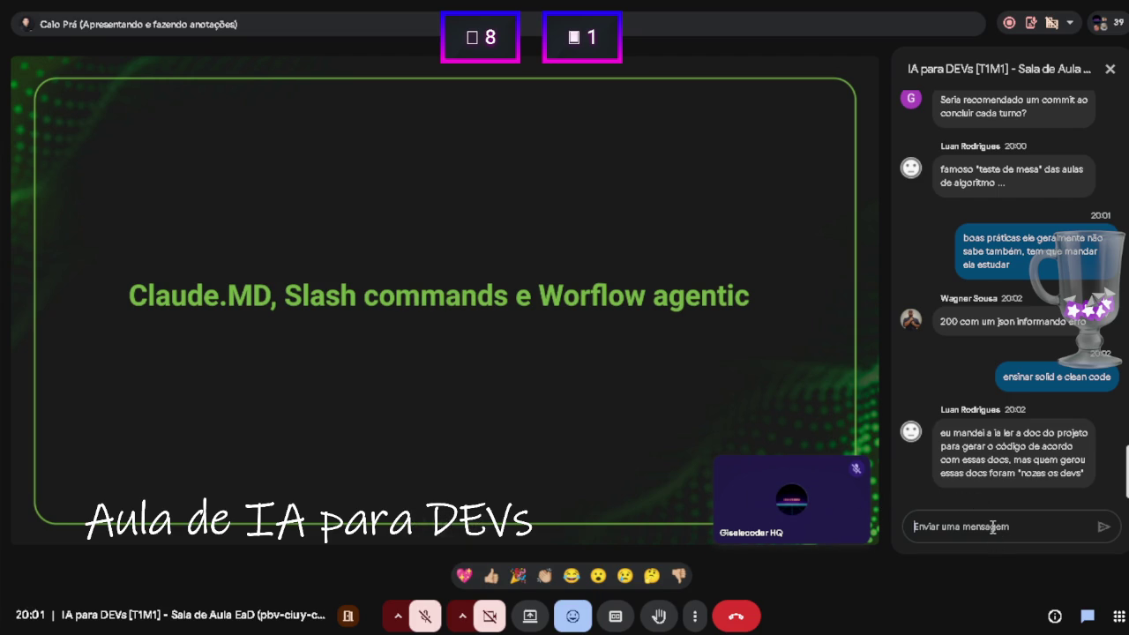
Reply 'ah top prof' in the chat and close the chat panel.
{"action": "type", "text": "top pro"}
{"action": "type", "text": "f"}
{"action": "key", "text": "Home"}
{"action": "type", "text": "ah"}
{"action": "key", "text": "Return"}
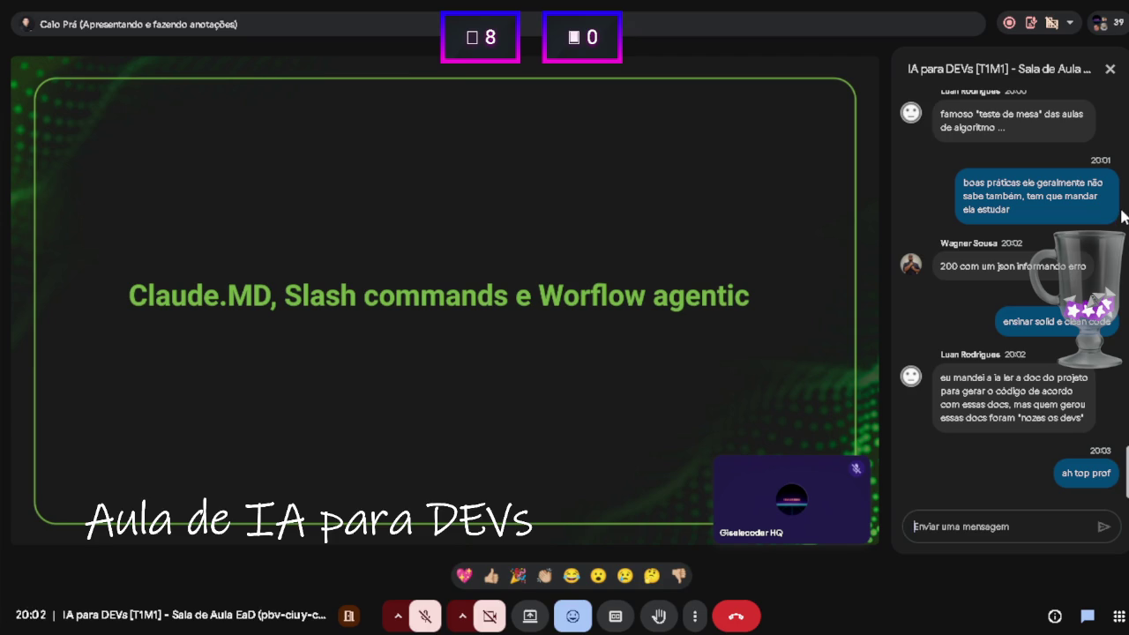
{"action": "left_click", "coordinate": [1110, 69]}
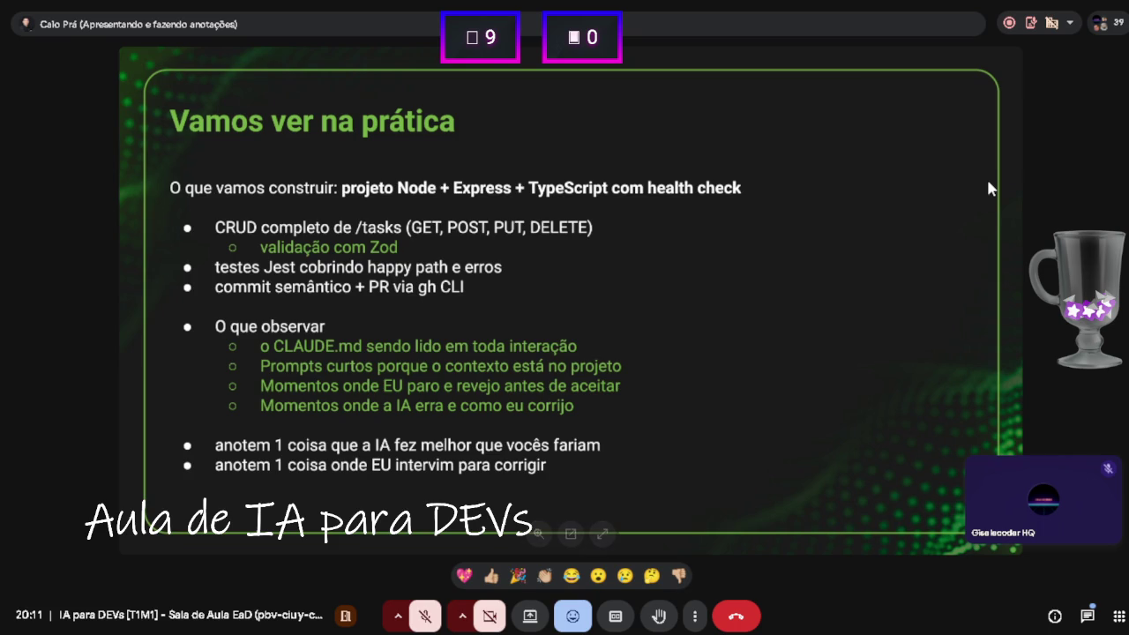
Exit fullscreen, then briefly open and close the meeting chat.
{"action": "key", "text": "Escape"}
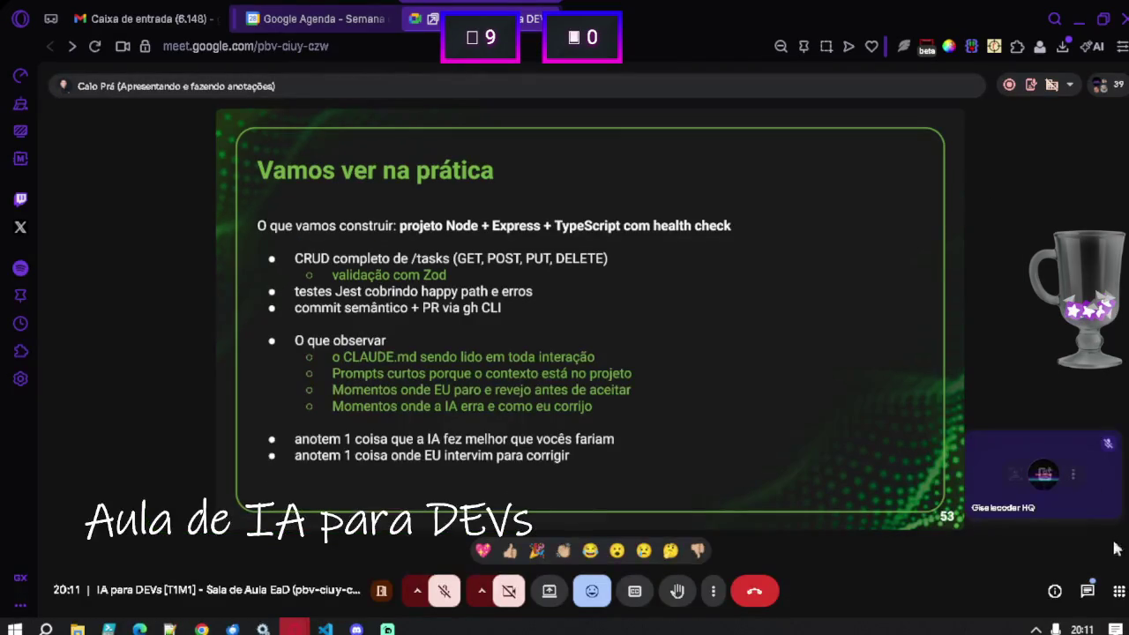
{"action": "left_click", "coordinate": [1085, 591]}
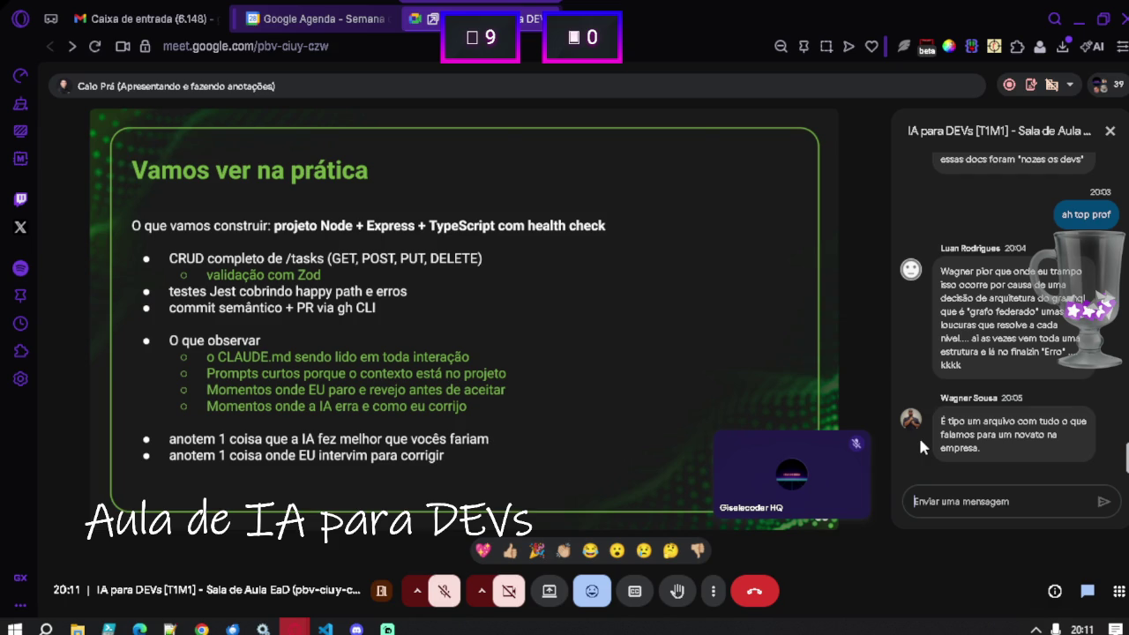
{"action": "left_click", "coordinate": [1109, 131]}
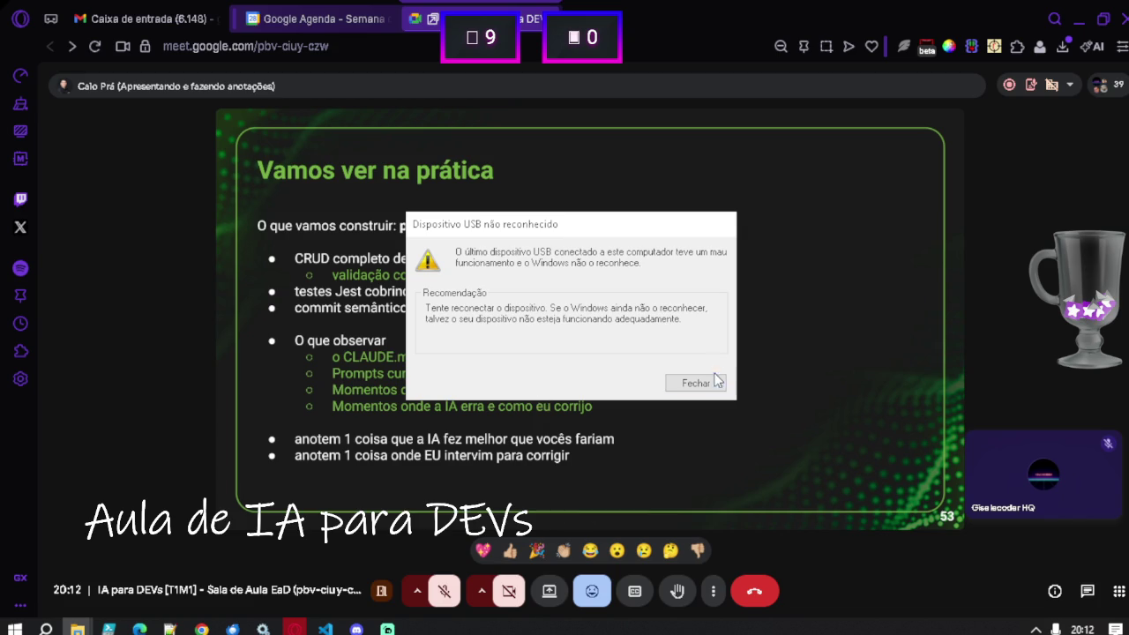
Dismiss the unrecognised USB device warning and grab the exercicio_md Explorer window.
{"action": "left_click", "coordinate": [715, 377]}
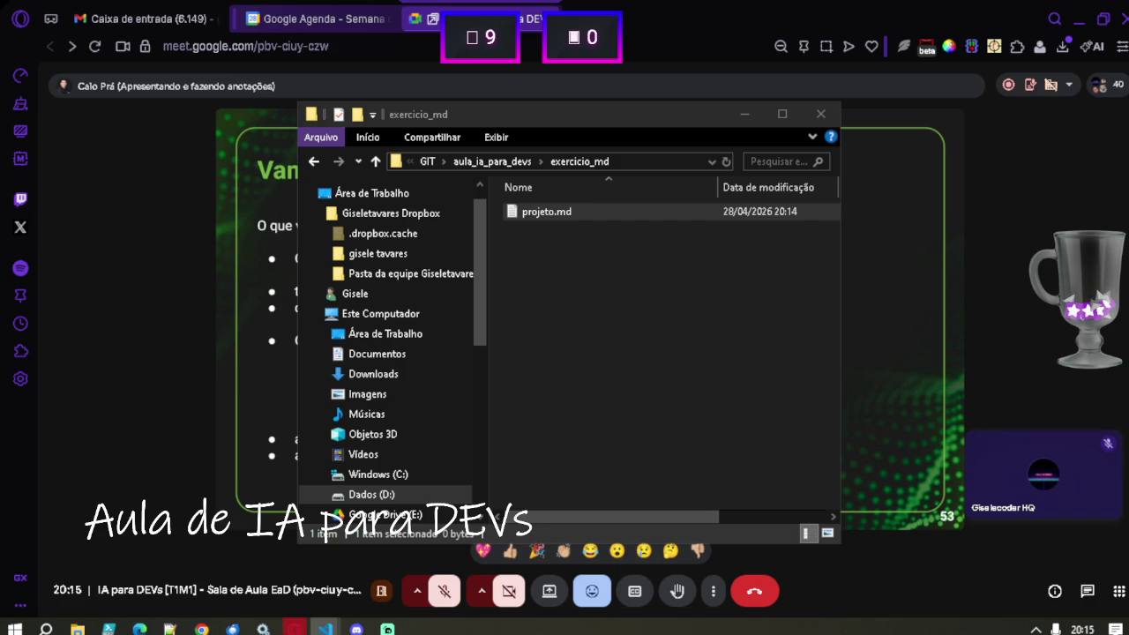
{"action": "left_click", "coordinate": [573, 137]}
Reposition the Explorer window, then switch to Notepad++ showing the empty projeto.md.
{"action": "left_click_drag", "start_coordinate": [547, 108], "coordinate": [361, 140]}
{"action": "key", "text": "Escape"}
{"action": "mouse_move", "coordinate": [549, 119]}
{"action": "left_mouse_down"}
{"action": "mouse_move", "coordinate": [604, 133]}
{"action": "mouse_move", "coordinate": [677, 131]}
{"action": "left_mouse_up"}
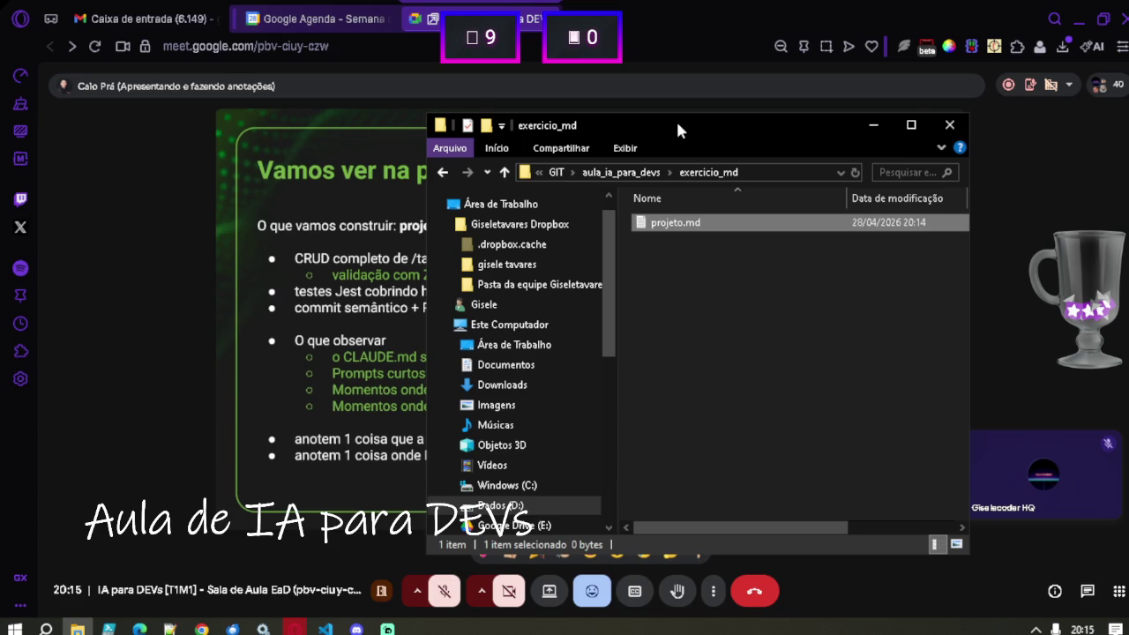
{"action": "key", "text": "alt+Tab"}
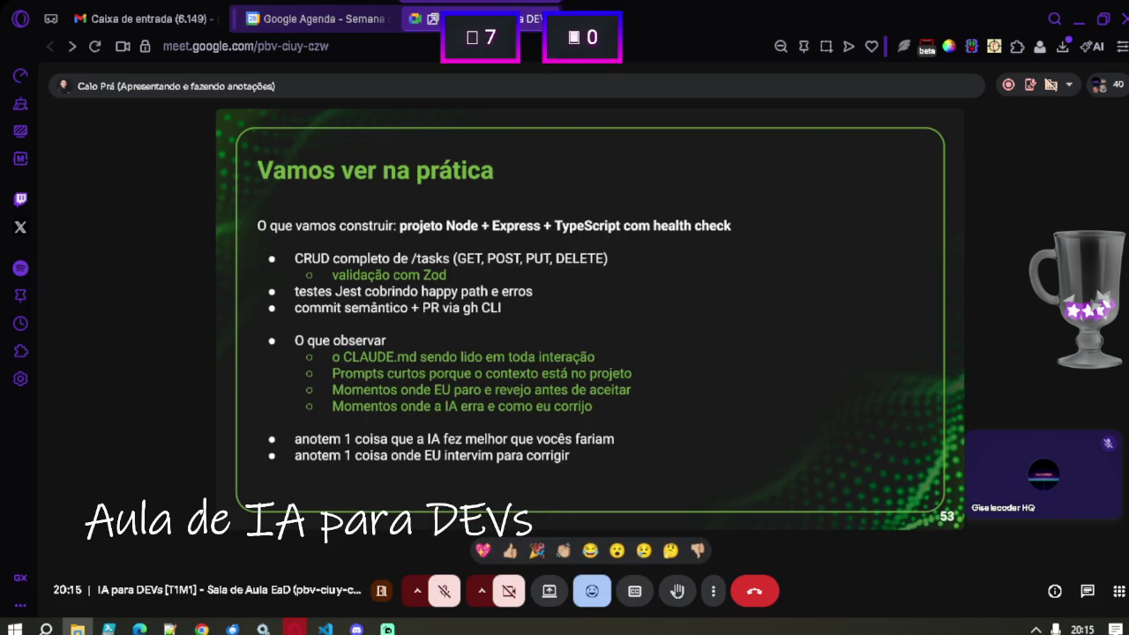
{"action": "key", "text": "alt+Tab"}
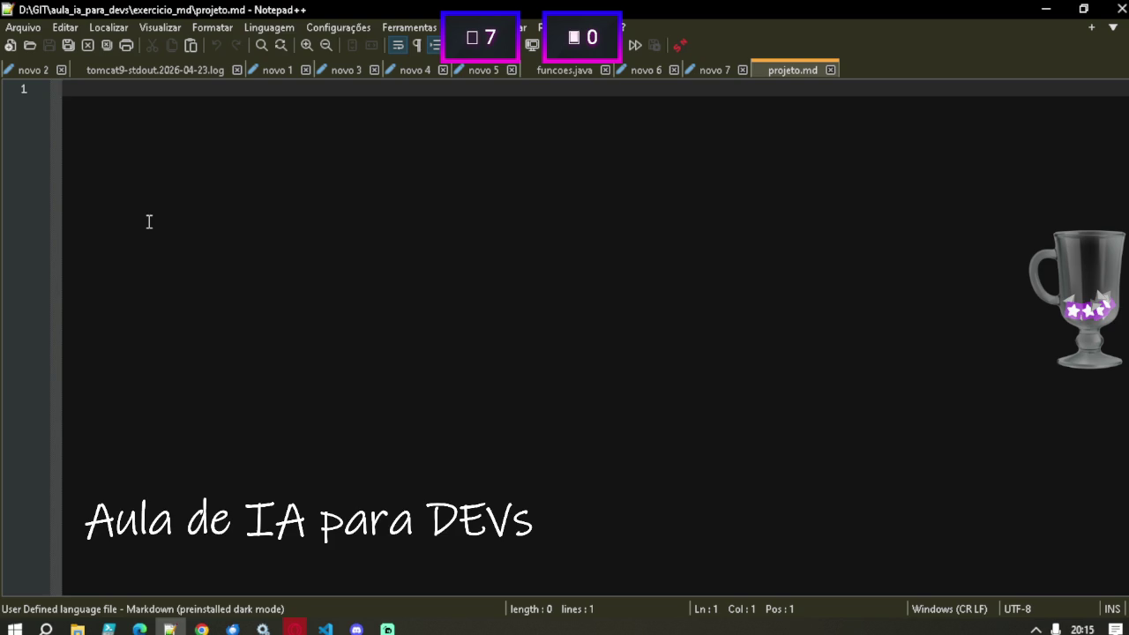
Write the '# Projeto' heading in projeto.md, then view the Meet slide with the editor beside it.
{"action": "type", "text": "# "}
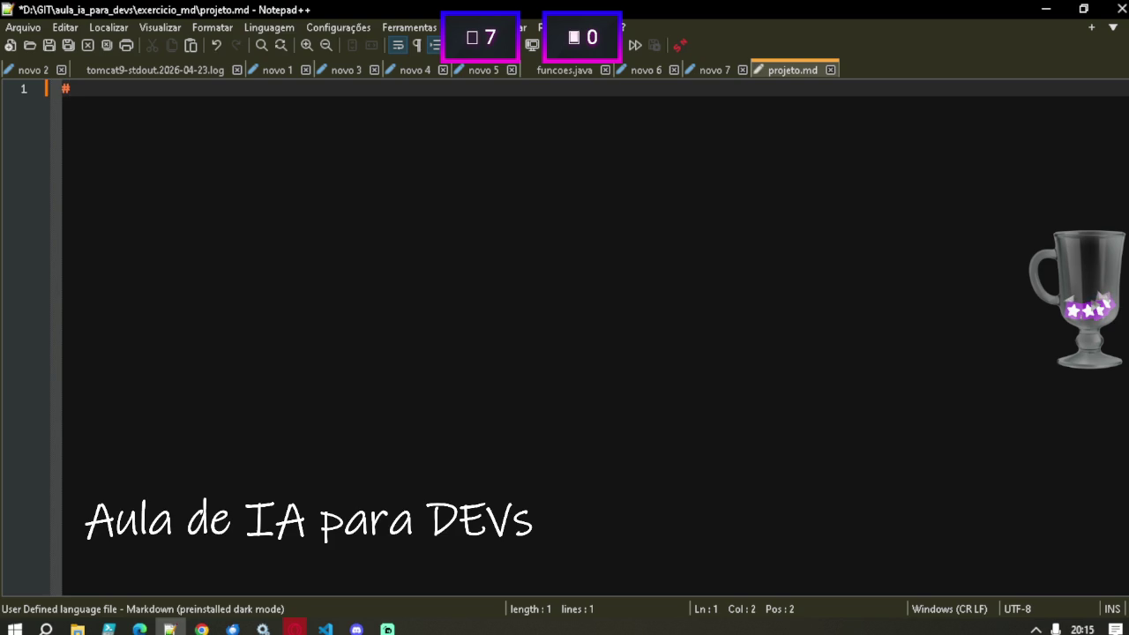
{"action": "type", "text": "P"}
{"action": "type", "text": "roje"}
{"action": "key", "text": "BackSpace"}
{"action": "key", "text": "BackSpace"}
{"action": "type", "text": "jeto"}
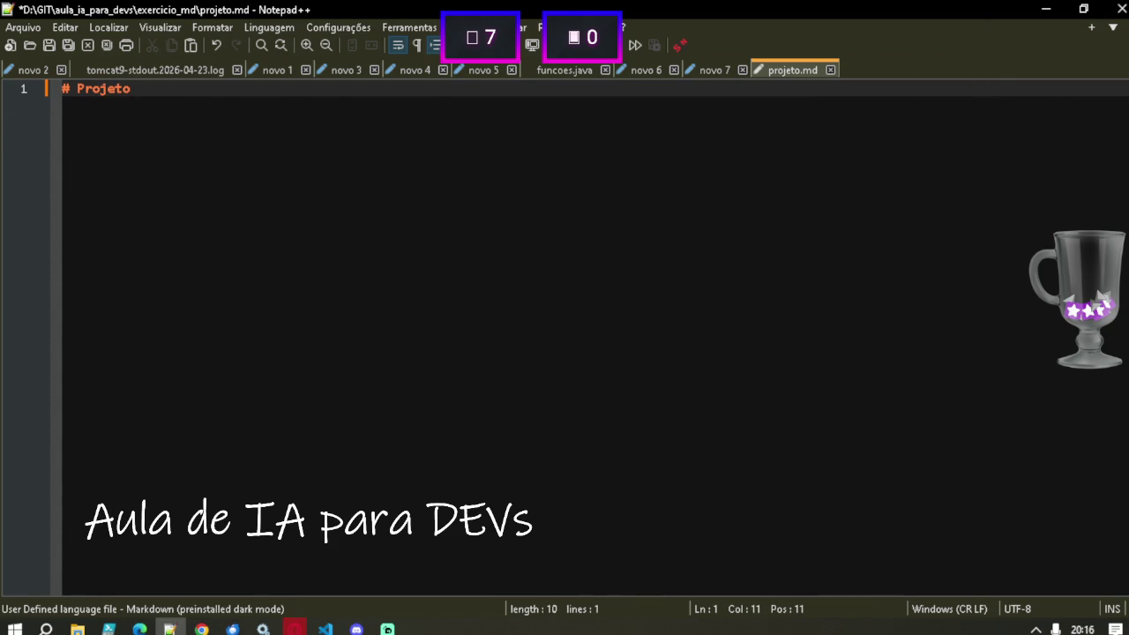
{"action": "key", "text": "alt+Tab"}
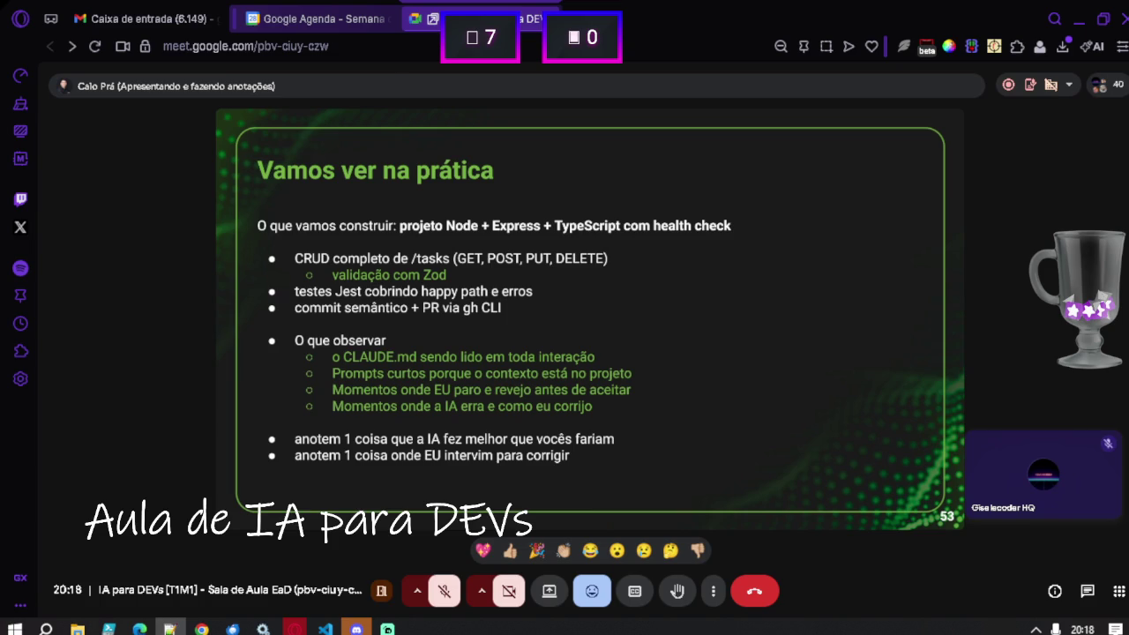
{"action": "left_click_drag", "start_coordinate": [743, 125], "coordinate": [946, 81]}
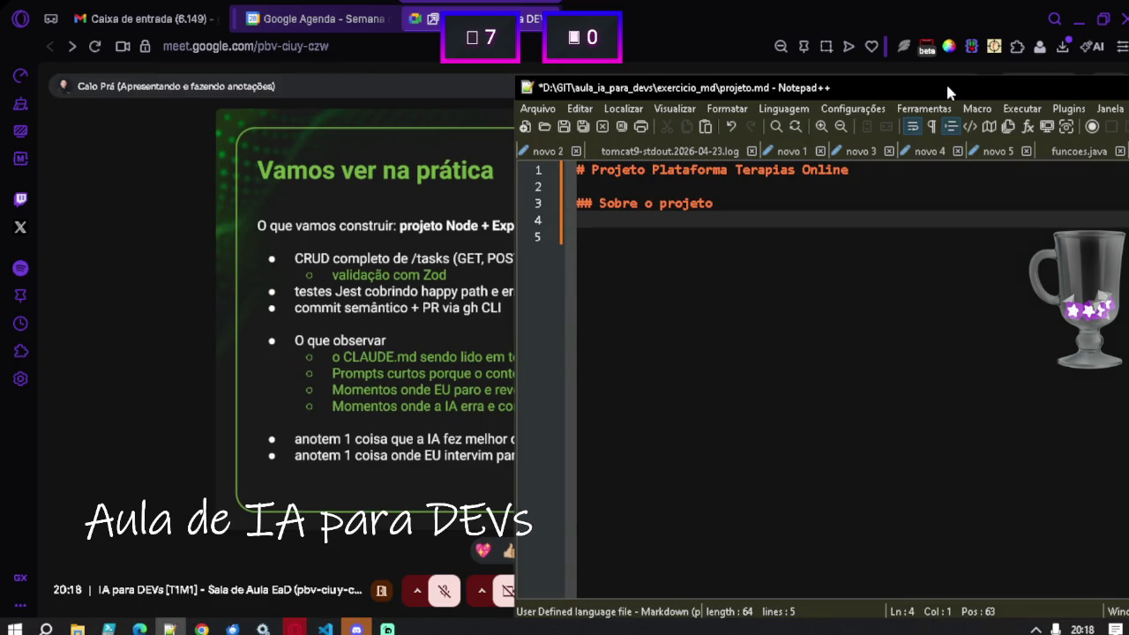
Move projeto.md to the right half and replace the 'Sobre o projeto' subheading with 'Tecnologias'.
{"action": "left_click_drag", "start_coordinate": [819, 92], "coordinate": [1041, 90]}
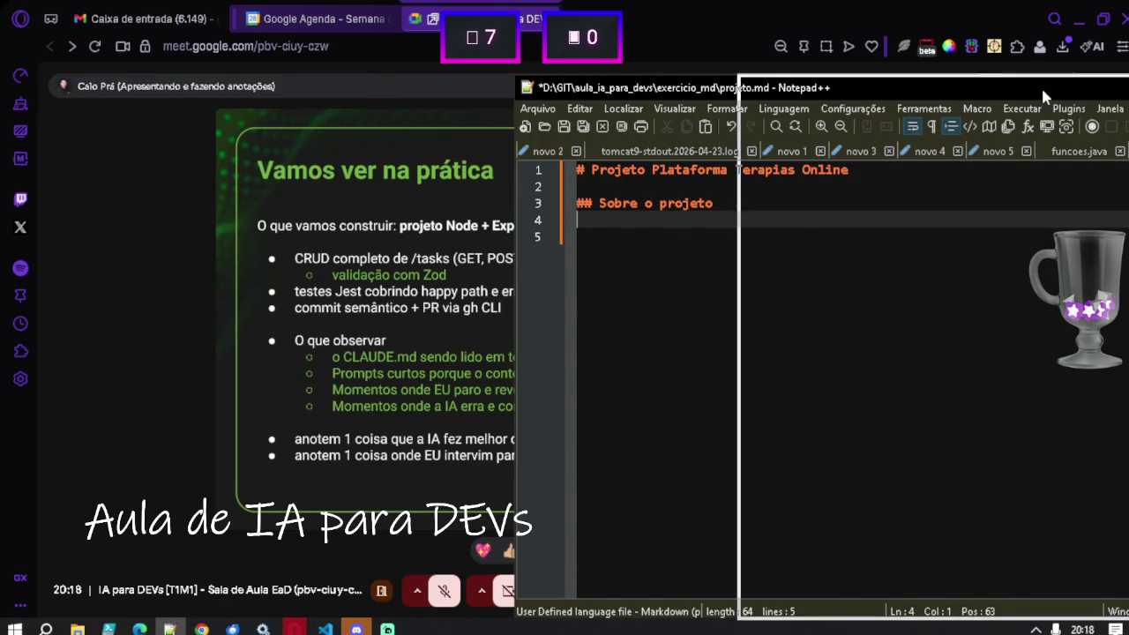
{"action": "mouse_move", "coordinate": [949, 93]}
{"action": "left_mouse_down"}
{"action": "mouse_move", "coordinate": [989, 76]}
{"action": "mouse_move", "coordinate": [938, 88]}
{"action": "left_mouse_up"}
{"action": "left_click", "coordinate": [938, 200]}
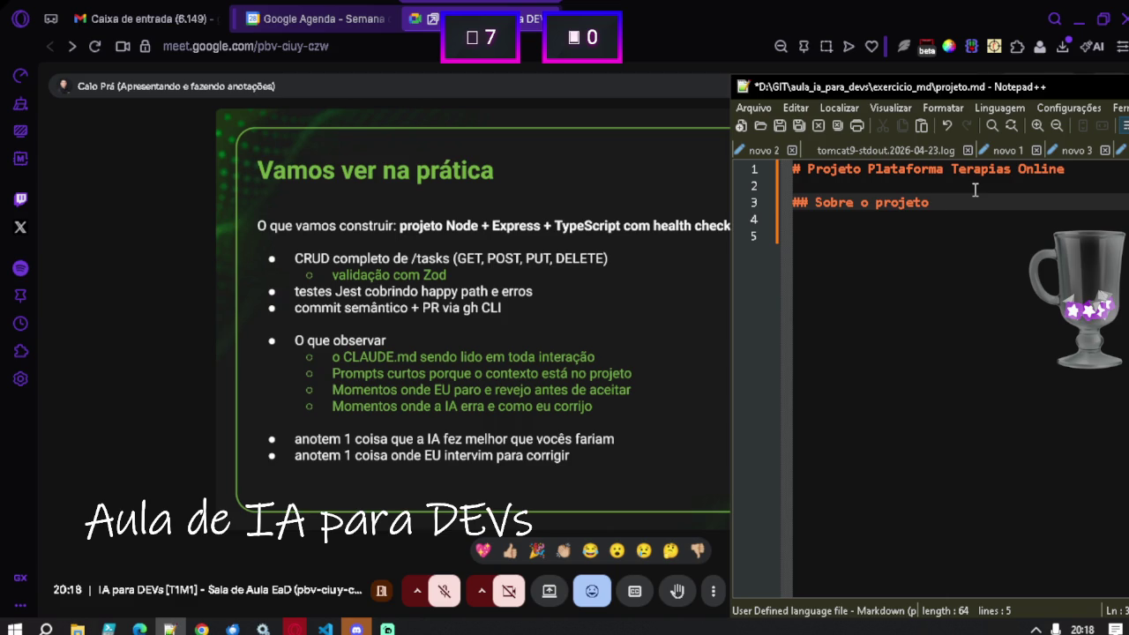
{"action": "key", "text": "ctrl+shift+Left"}
{"action": "key", "text": "ctrl+shift+Left"}
{"action": "key", "text": "ctrl+shift+Left"}
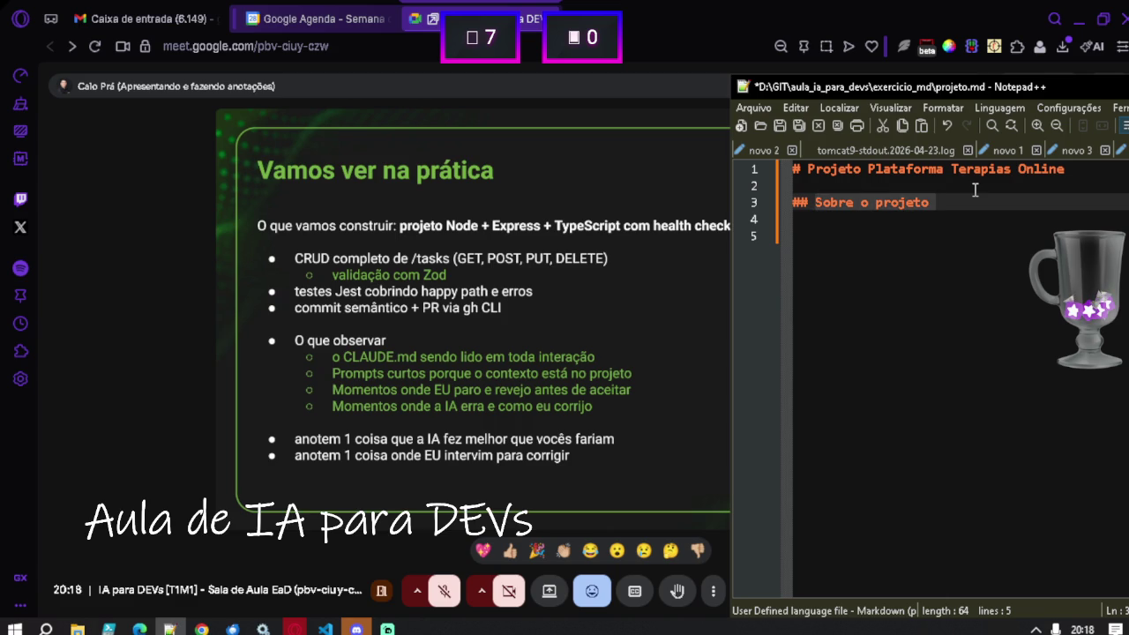
{"action": "type", "text": "Tecnologias"}
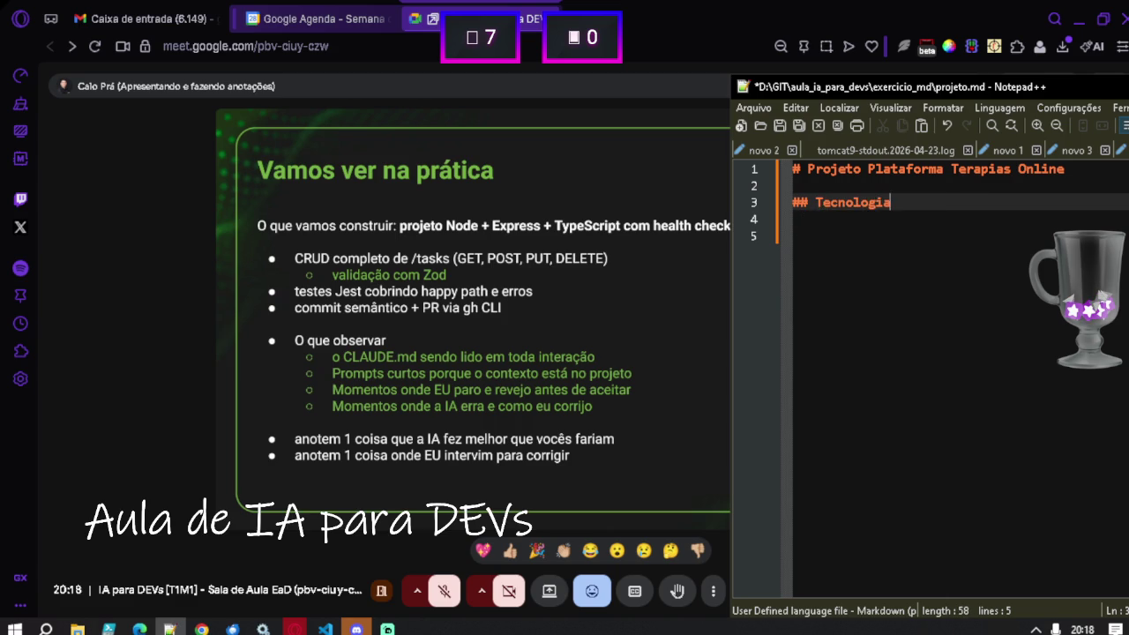
Add the bullet '- Linguagem Node + Express + Typescript com health check' under Tecnologias.
{"action": "key", "text": "Return"}
{"action": "type", "text": "- "}
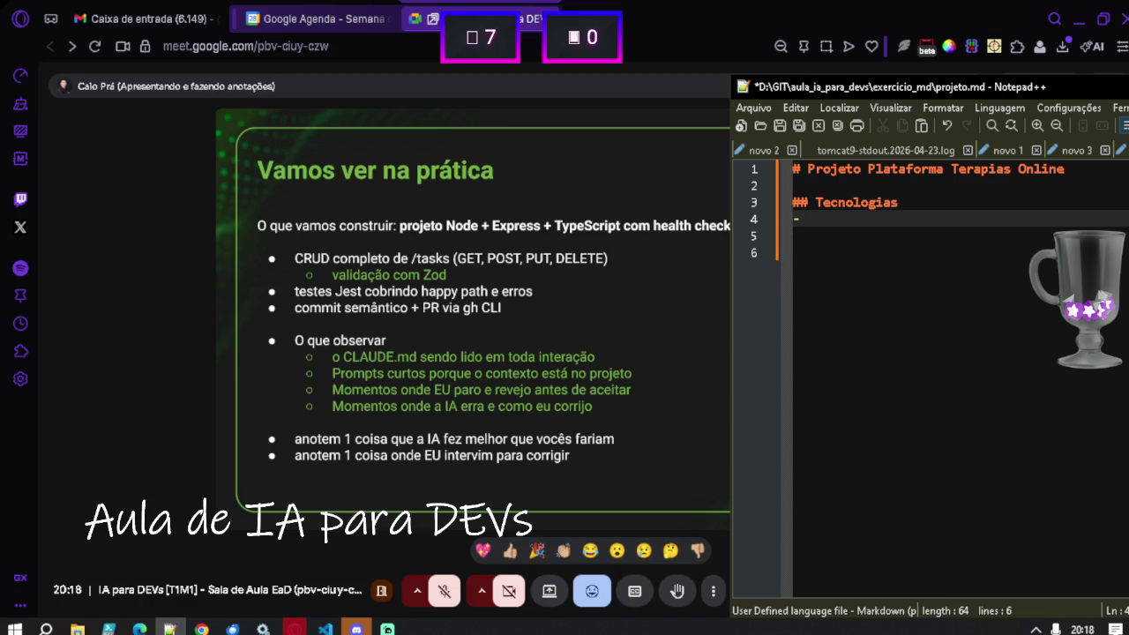
{"action": "type", "text": "Li"}
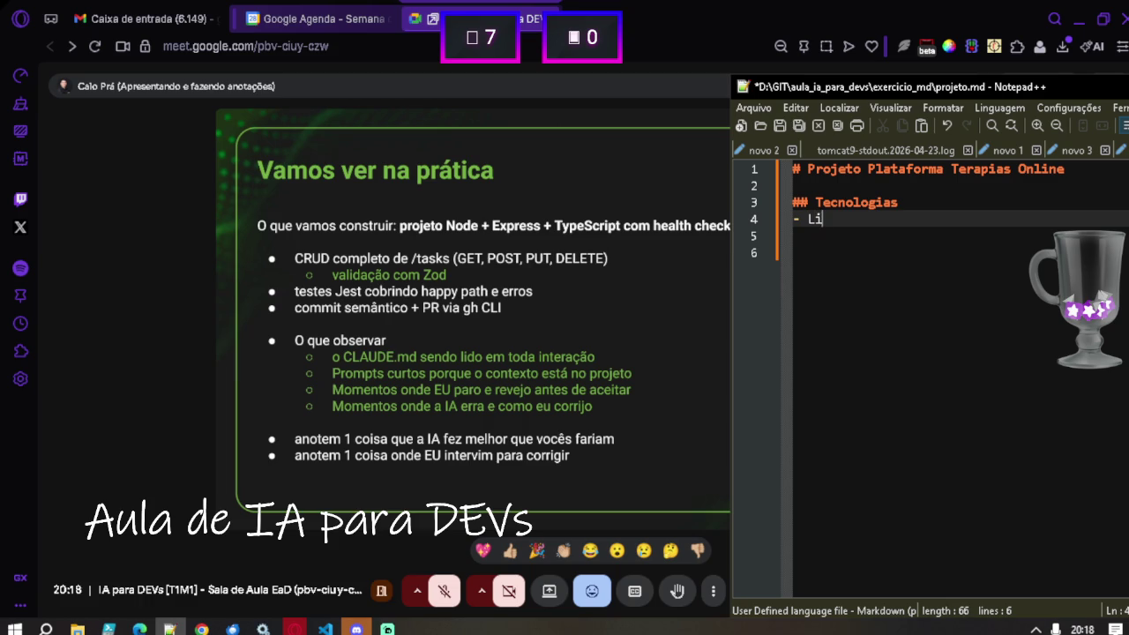
{"action": "type", "text": "nguagem Node "}
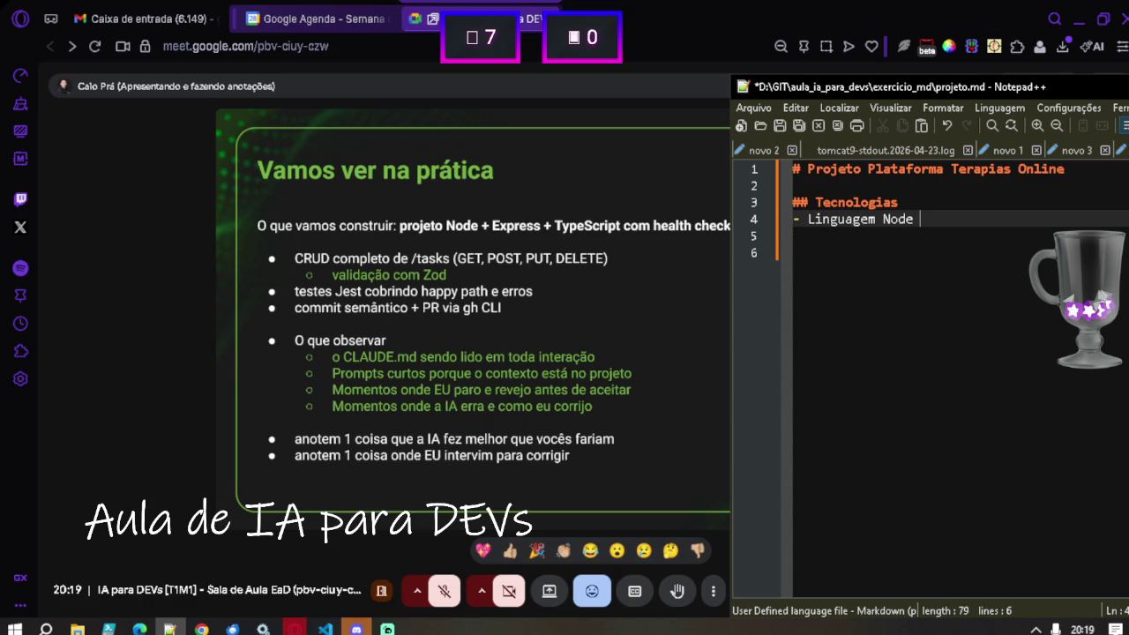
{"action": "type", "text": "+ Expre"}
{"action": "type", "text": "ss "}
{"action": "type", "text": "+ Type"}
{"action": "type", "text": "s"}
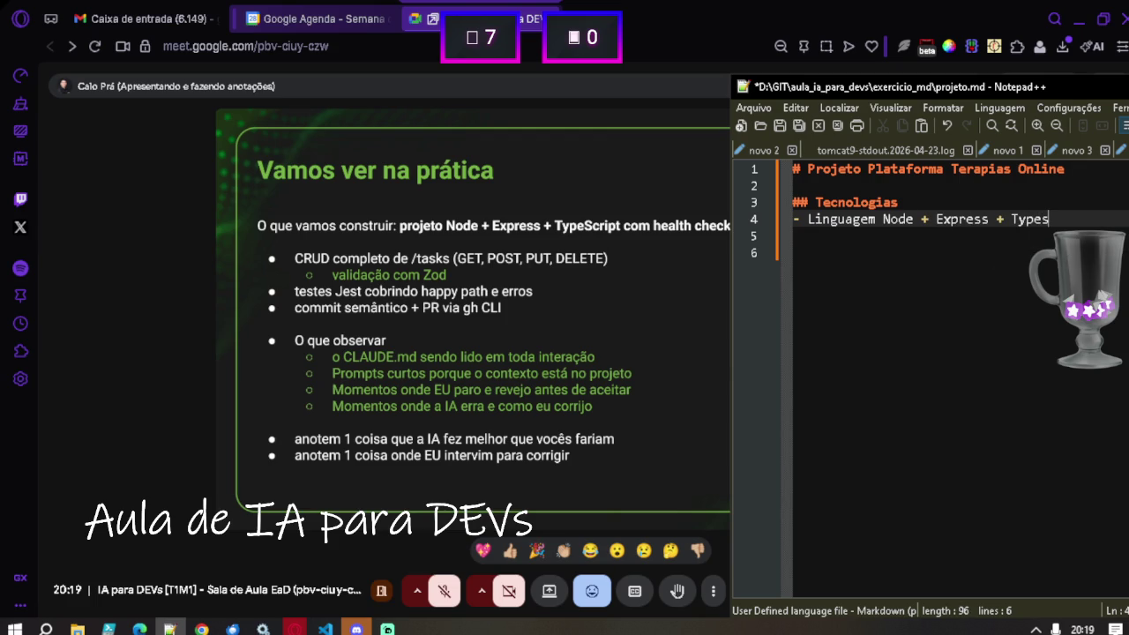
{"action": "type", "text": "cro"}
{"action": "key", "text": "BackSpace"}
{"action": "key", "text": "BackSpace"}
{"action": "type", "text": "ript"}
{"action": "type", "text": " com h"}
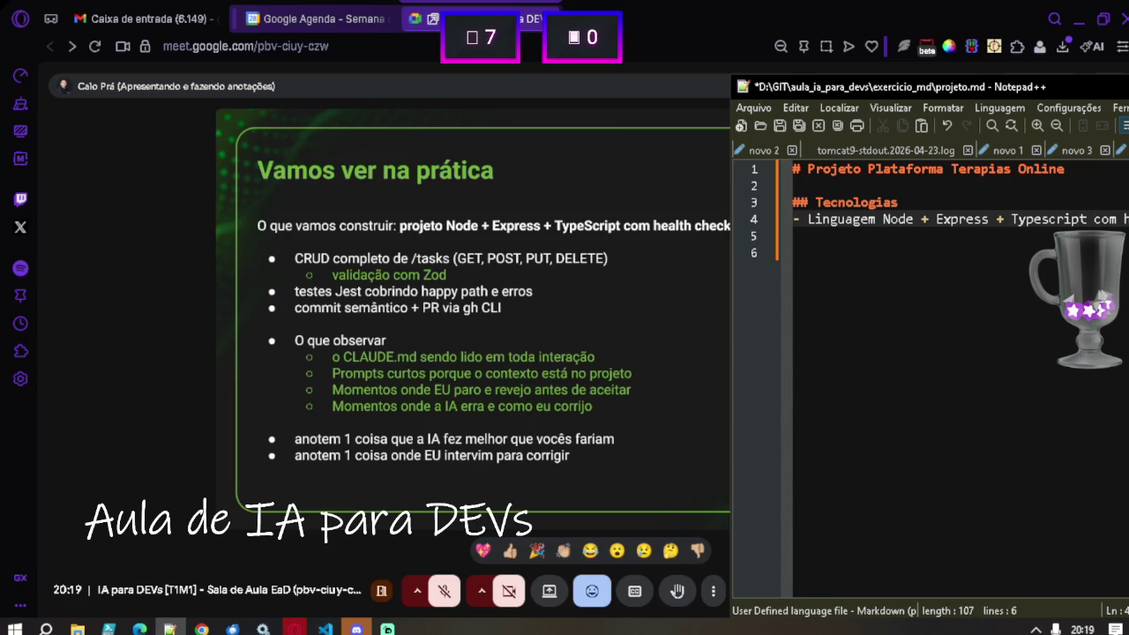
{"action": "type", "text": "ealth ch"}
{"action": "key", "text": "Return"}
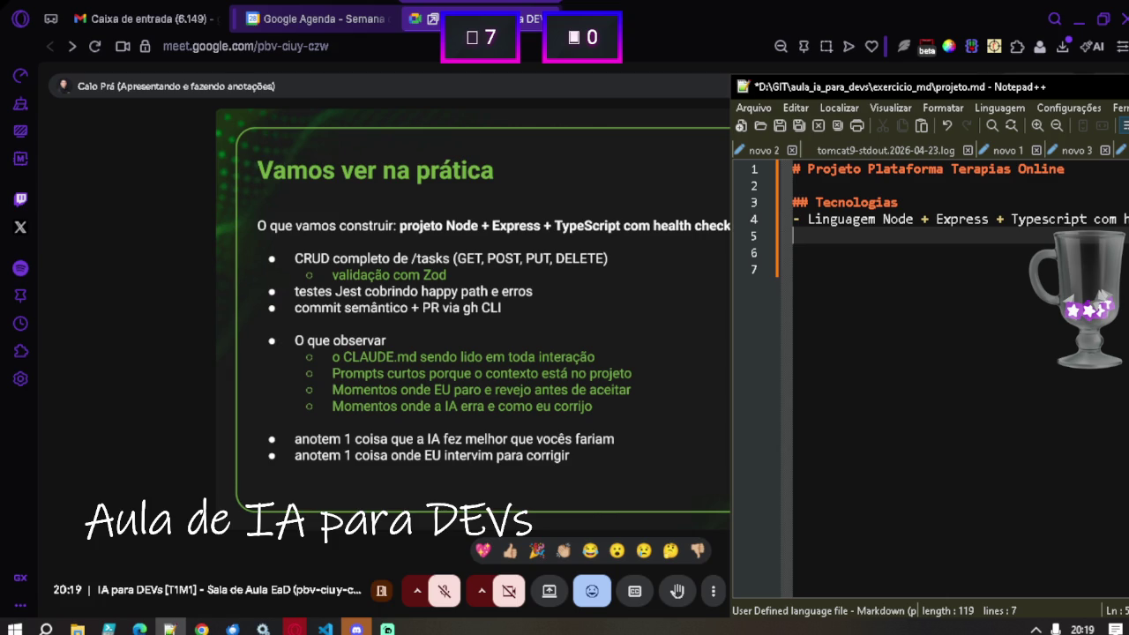
Add a '## Cadastro de Terapeutas' section with the bullet '- Crud completo de cadastro de terapeutas'.
{"action": "key", "text": "Return"}
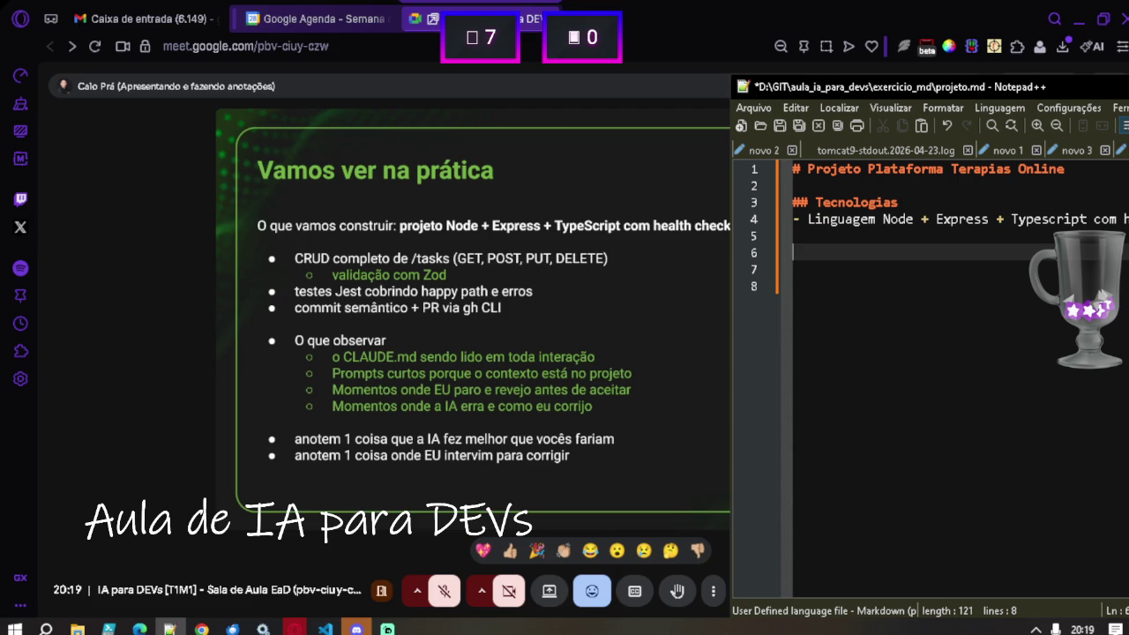
{"action": "type", "text": "## Cadastro de Terapeutas"}
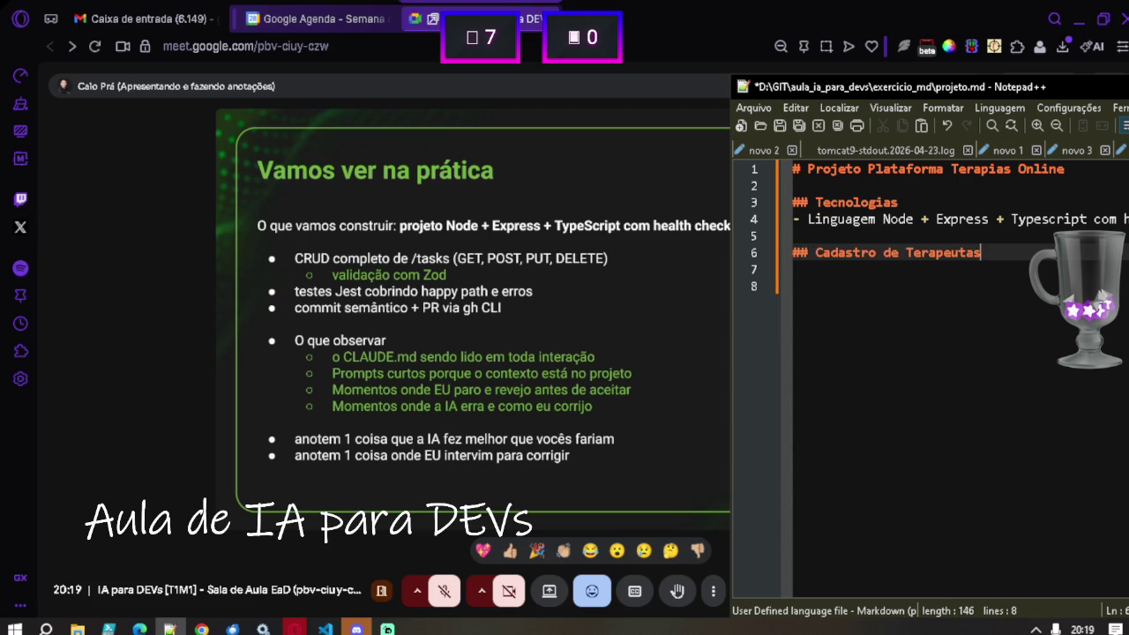
{"action": "key", "text": "Return"}
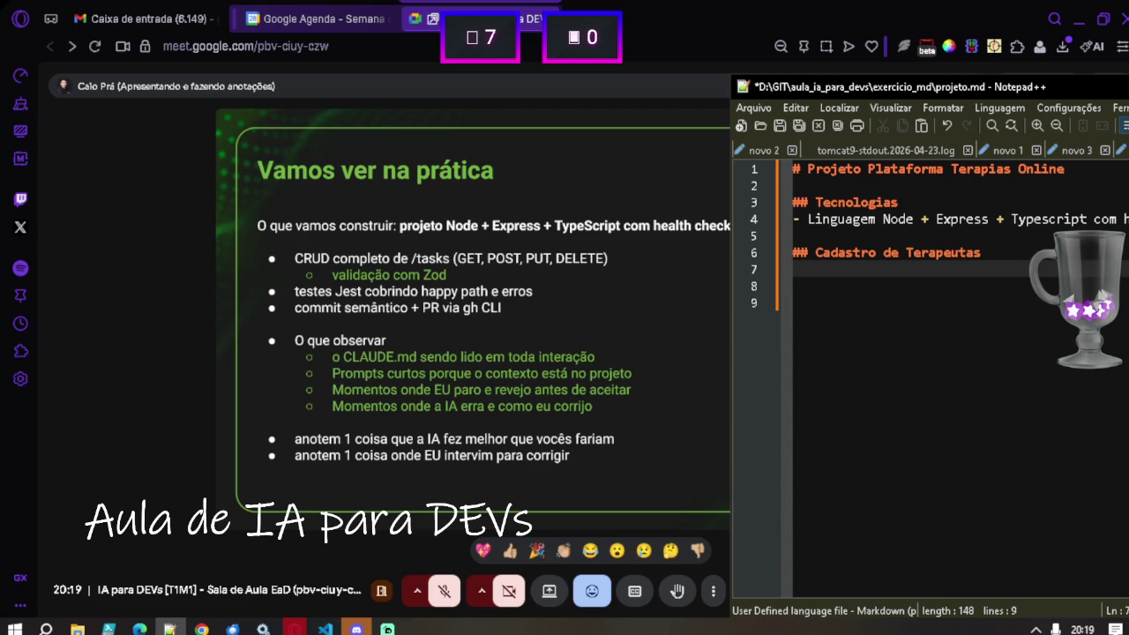
{"action": "type", "text": "- Crup"}
{"action": "key", "text": "BackSpace"}
{"action": "type", "text": "d "}
{"action": "type", "text": "de ca"}
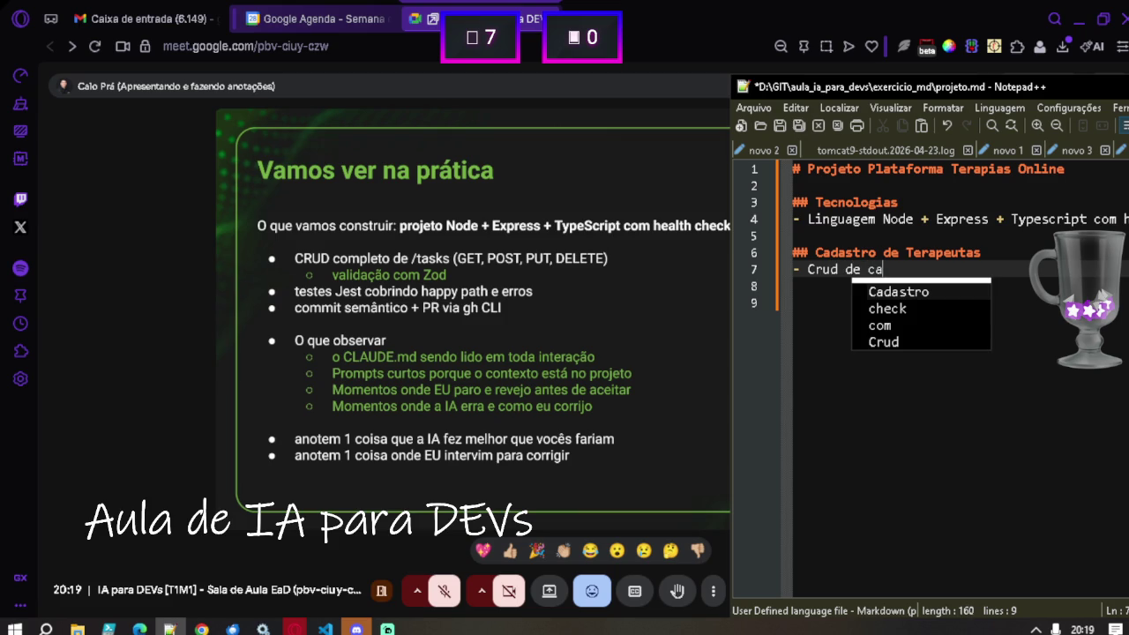
{"action": "type", "text": "dastro de terapeutas"}
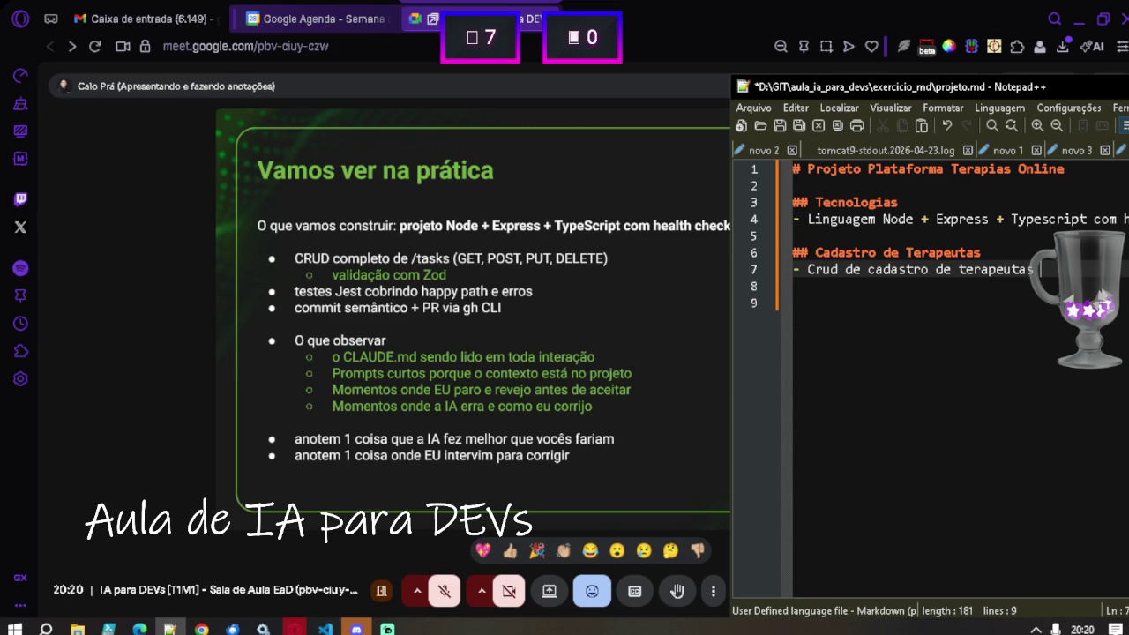
{"action": "key", "text": "Left"}
{"action": "key", "text": "Left"}
{"action": "key", "text": "Left"}
{"action": "type", "text": "completro"}
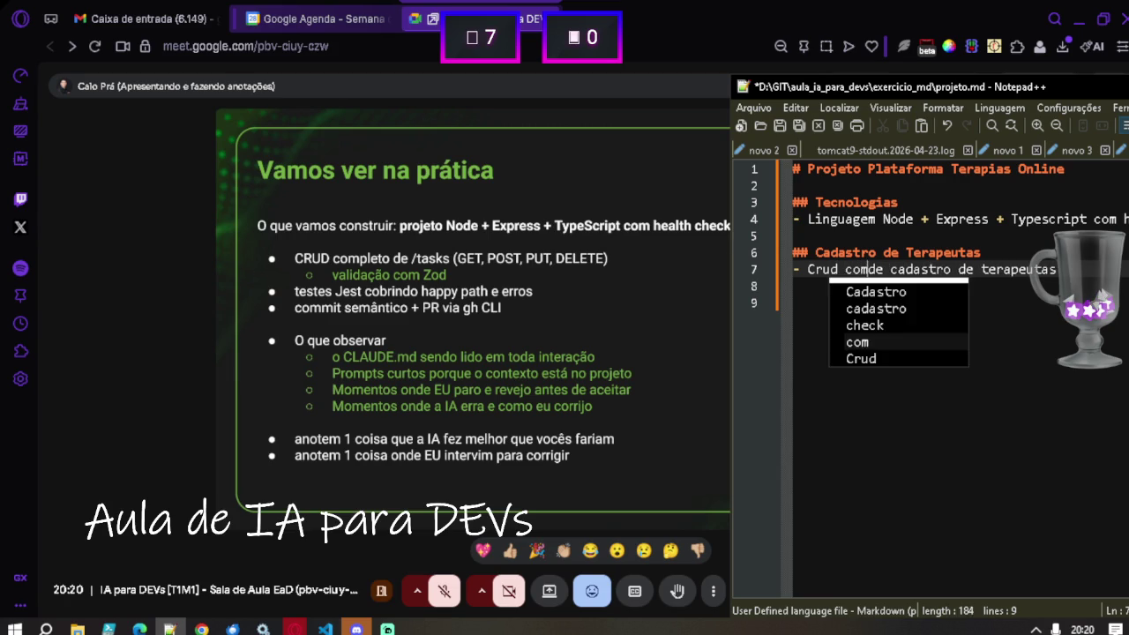
{"action": "key", "text": "BackSpace"}
{"action": "key", "text": "BackSpace"}
{"action": "type", "text": "o"}
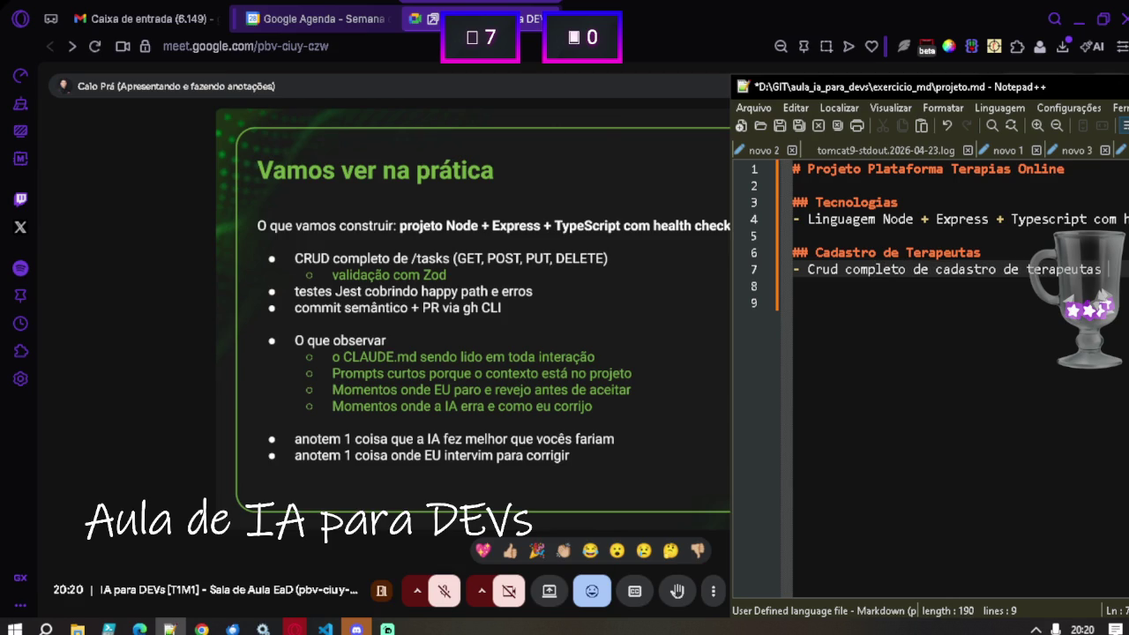
{"action": "key", "text": "Return"}
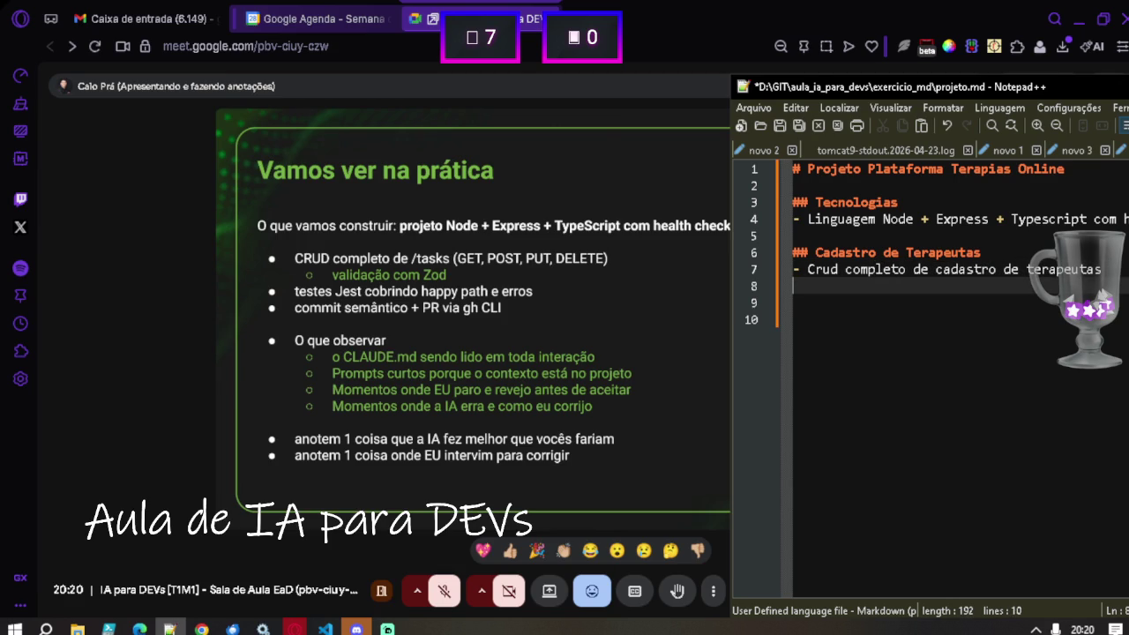
Add the bullet '- /tasks get, post, put e delete'.
{"action": "type", "text": "- /tasks get, post"}
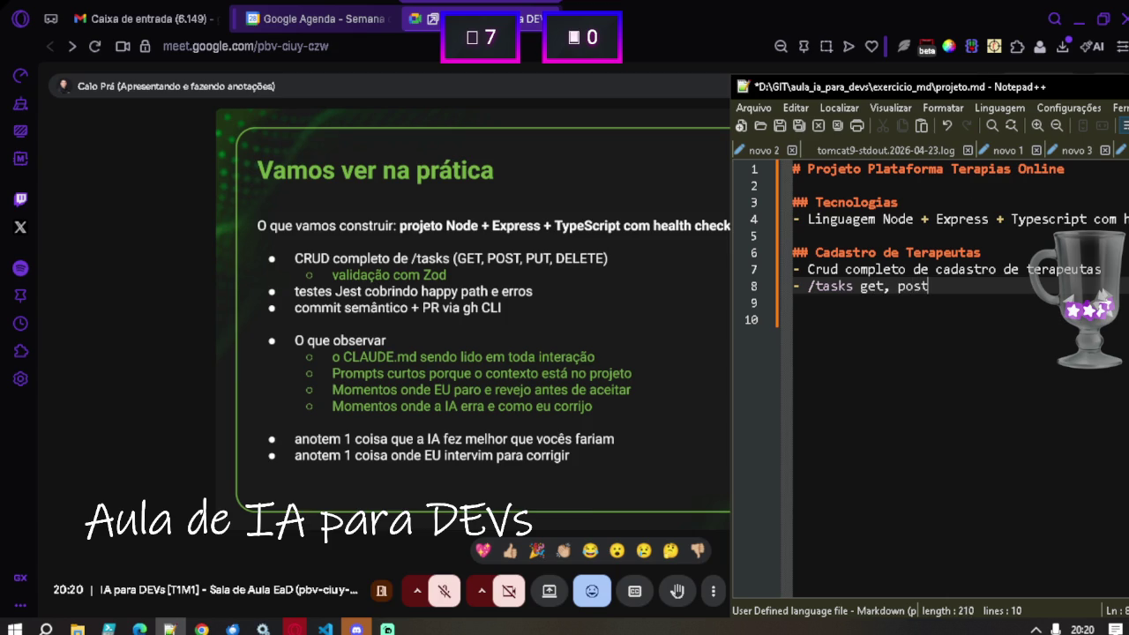
{"action": "type", "text": ", put "}
{"action": "type", "text": "e deletye"}
{"action": "key", "text": "BackSpace"}
{"action": "key", "text": "BackSpace"}
{"action": "type", "text": "e"}
{"action": "key", "text": "Return"}
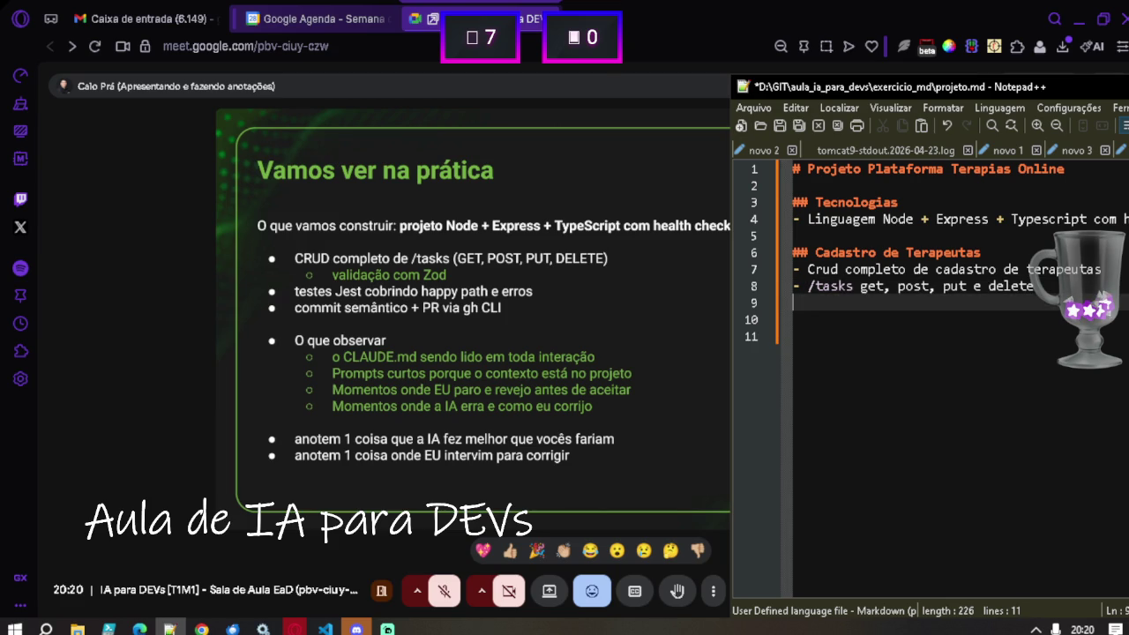
Add the bullet '- Validação com Zod', removing the extra blank line after it.
{"action": "type", "text": "- valid"}
{"action": "key", "text": "BackSpace"}
{"action": "key", "text": "BackSpace"}
{"action": "key", "text": "BackSpace"}
{"action": "type", "text": "Validação com "}
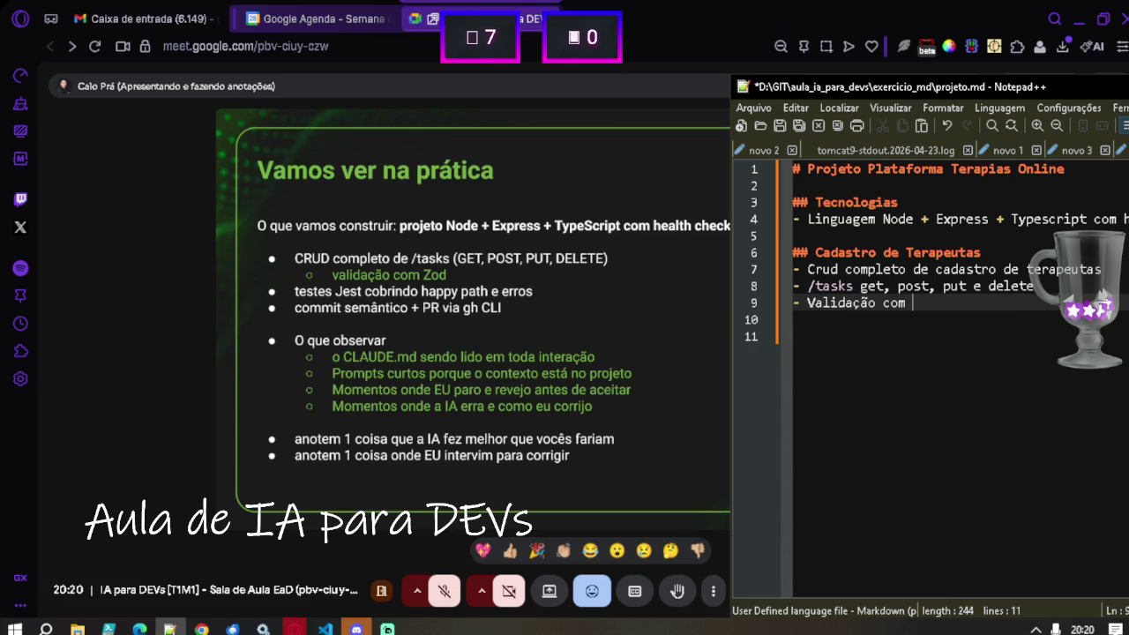
{"action": "type", "text": "X"}
{"action": "key", "text": "BackSpace"}
{"action": "type", "text": "Zod"}
{"action": "key", "text": "Return"}
{"action": "key", "text": "Return"}
{"action": "key", "text": "BackSpace"}
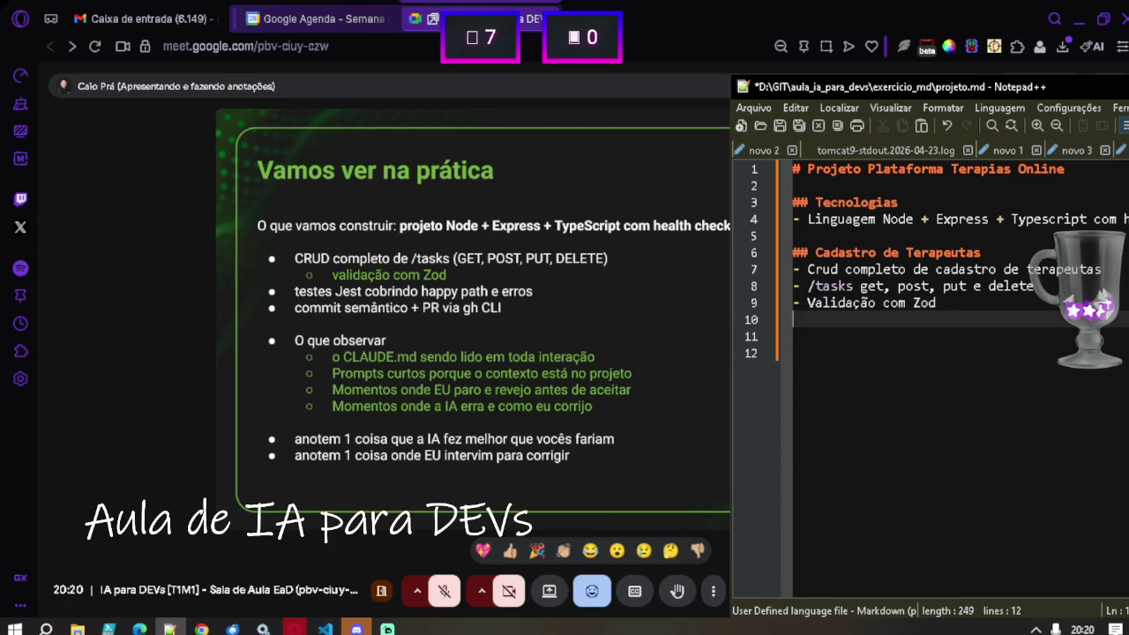
Add the bullet '- Testes Jest cobrindo happy path e erros'.
{"action": "type", "text": "- T"}
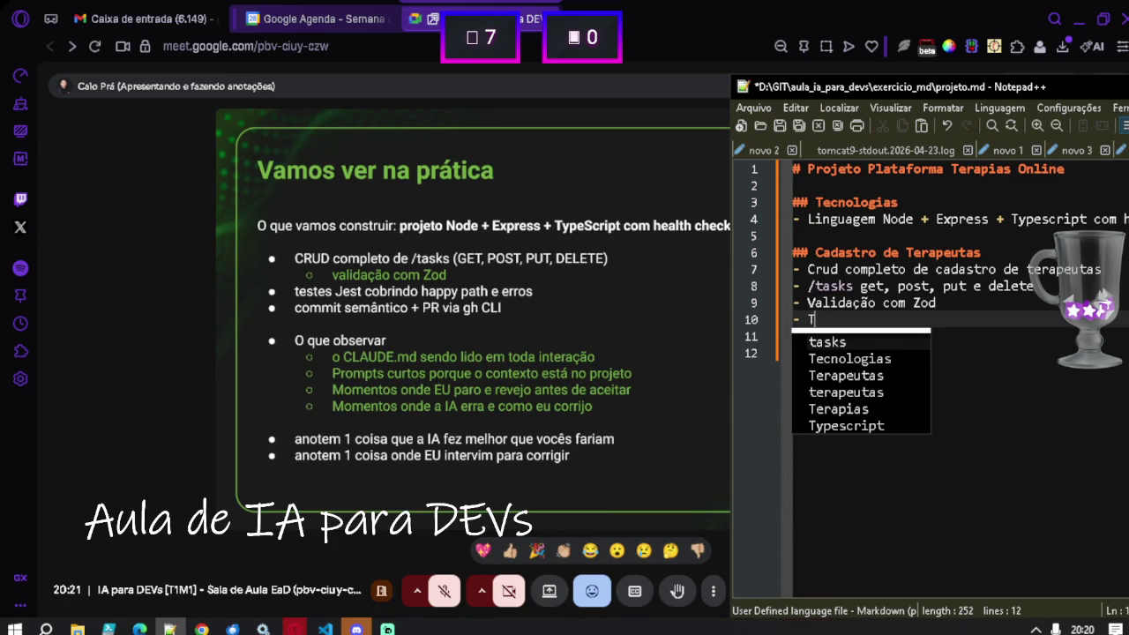
{"action": "type", "text": "estes Jest co"}
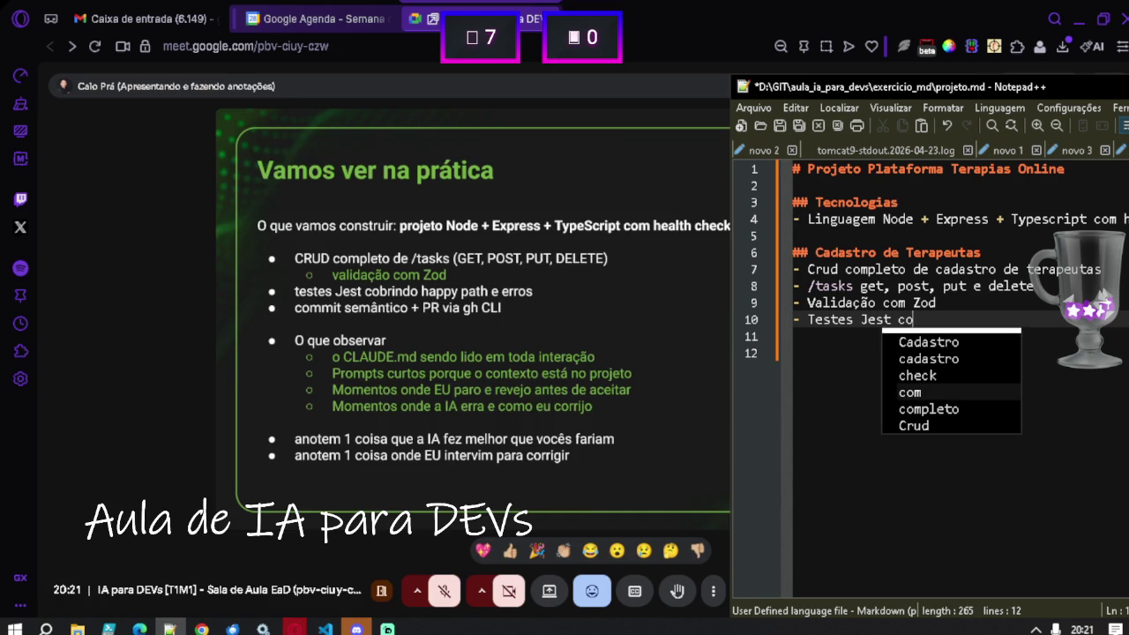
{"action": "type", "text": "brindo happy"}
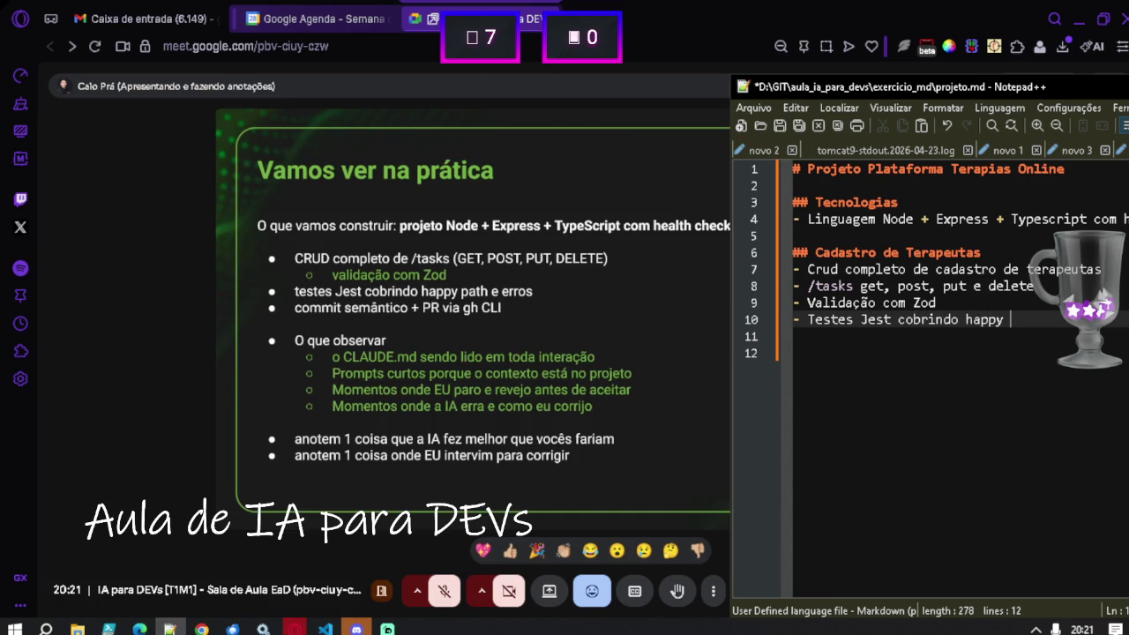
{"action": "type", "text": " ta"}
{"action": "key", "text": "BackSpace"}
{"action": "key", "text": "BackSpace"}
{"action": "type", "text": "path e erro"}
{"action": "type", "text": "s"}
{"action": "key", "text": "Return"}
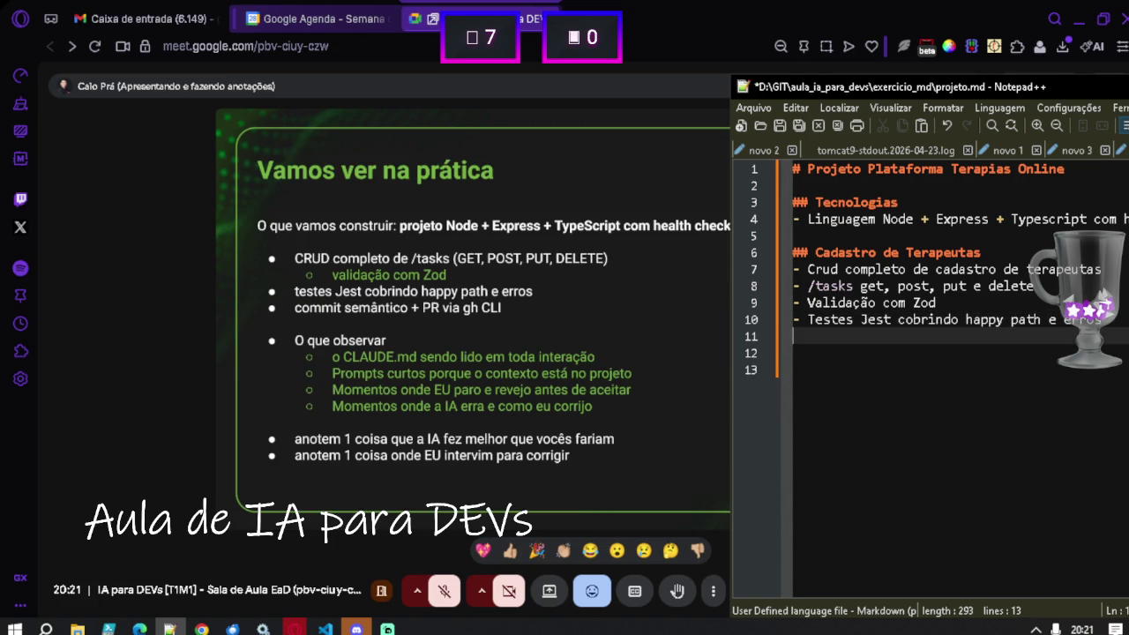
Add the final bullet '- commit semântico + PR via gh CLI' with blank lines below.
{"action": "type", "text": "- commit sem"}
{"action": "type", "text": "ântico"}
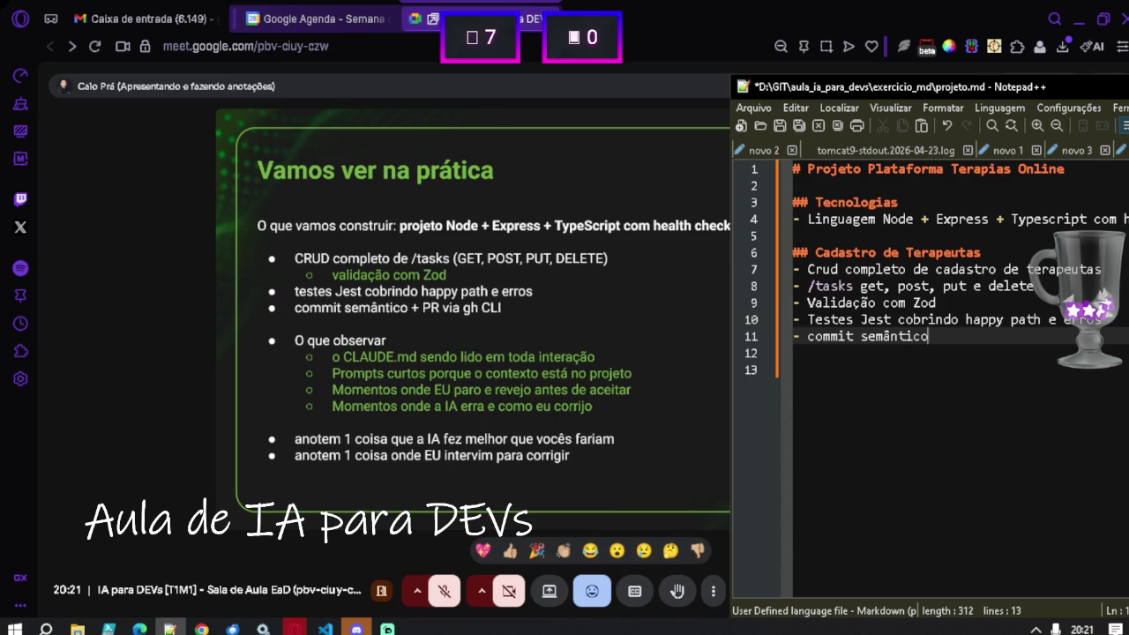
{"action": "type", "text": " + PR"}
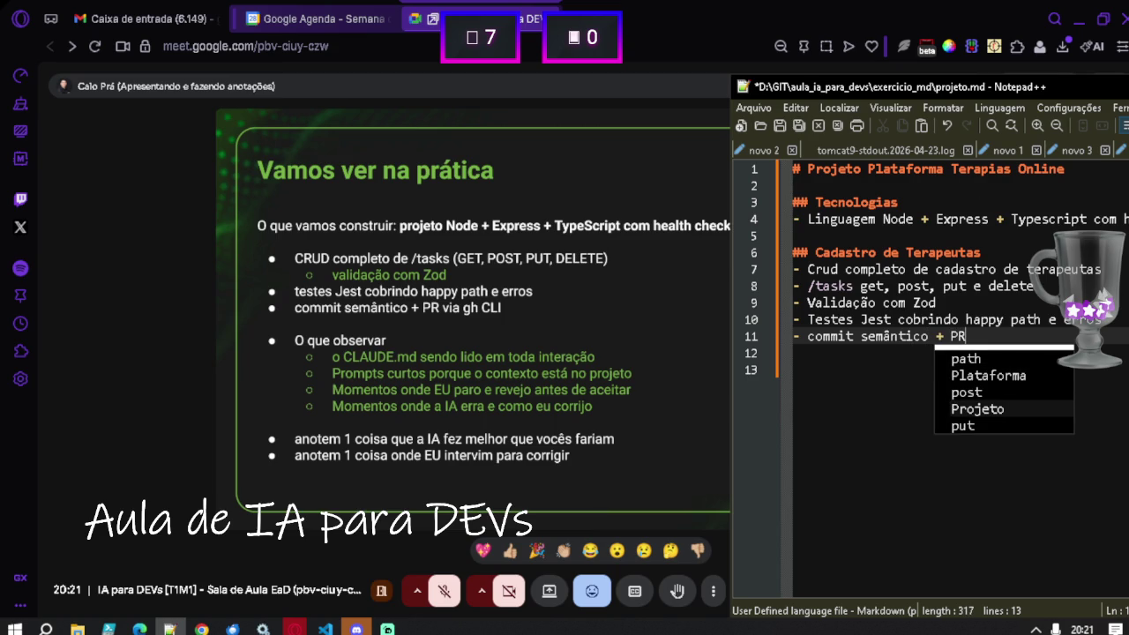
{"action": "type", "text": " via "}
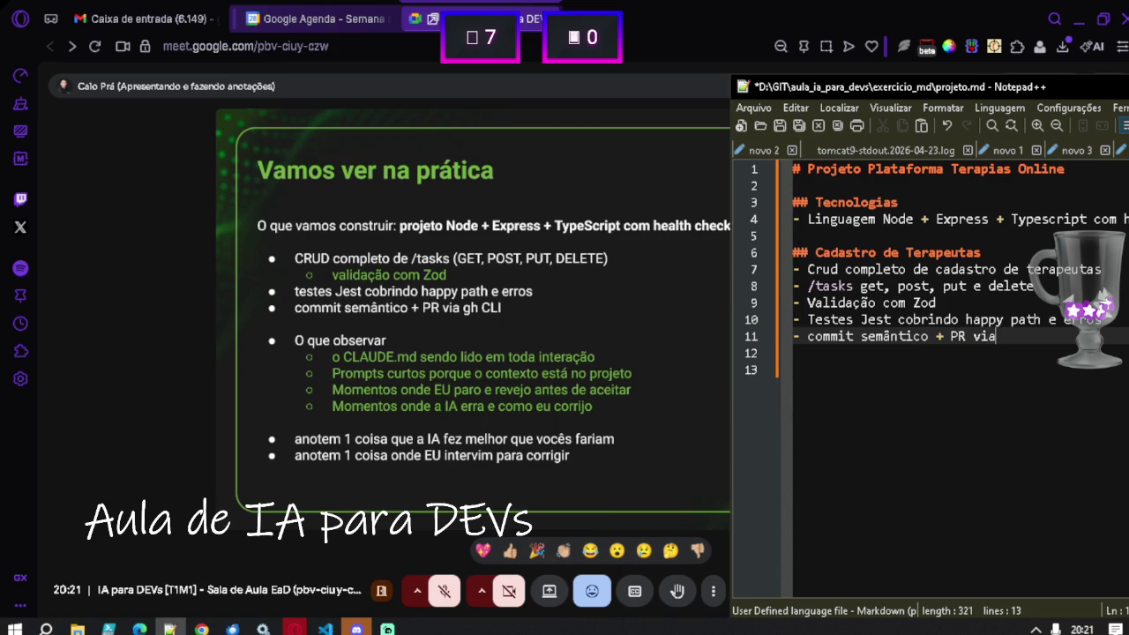
{"action": "type", "text": "g"}
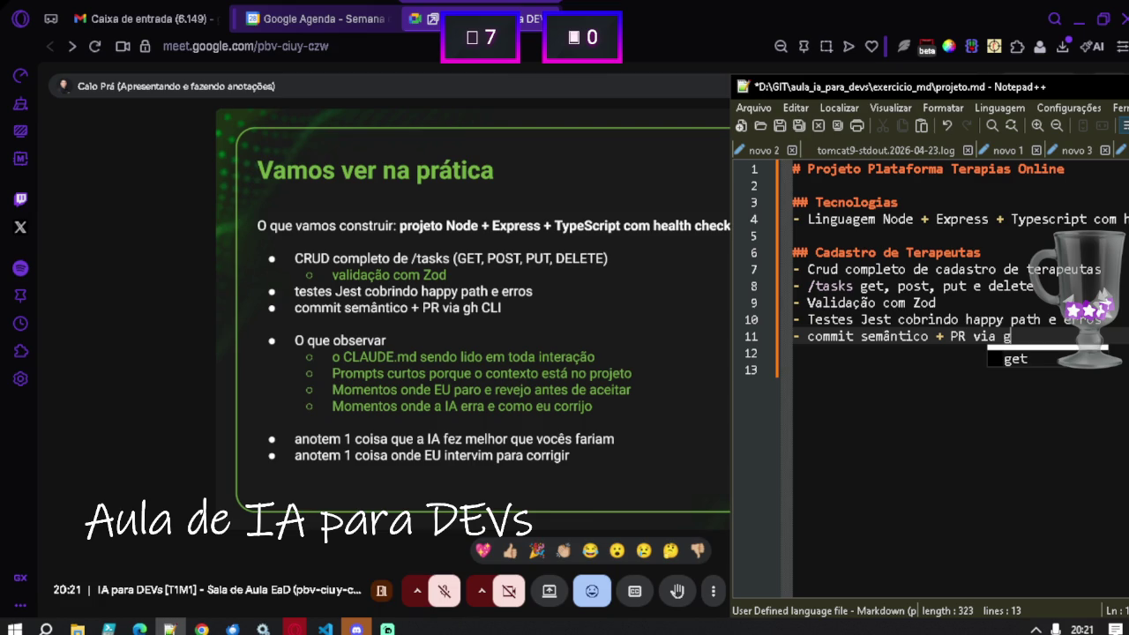
{"action": "type", "text": "h CLI"}
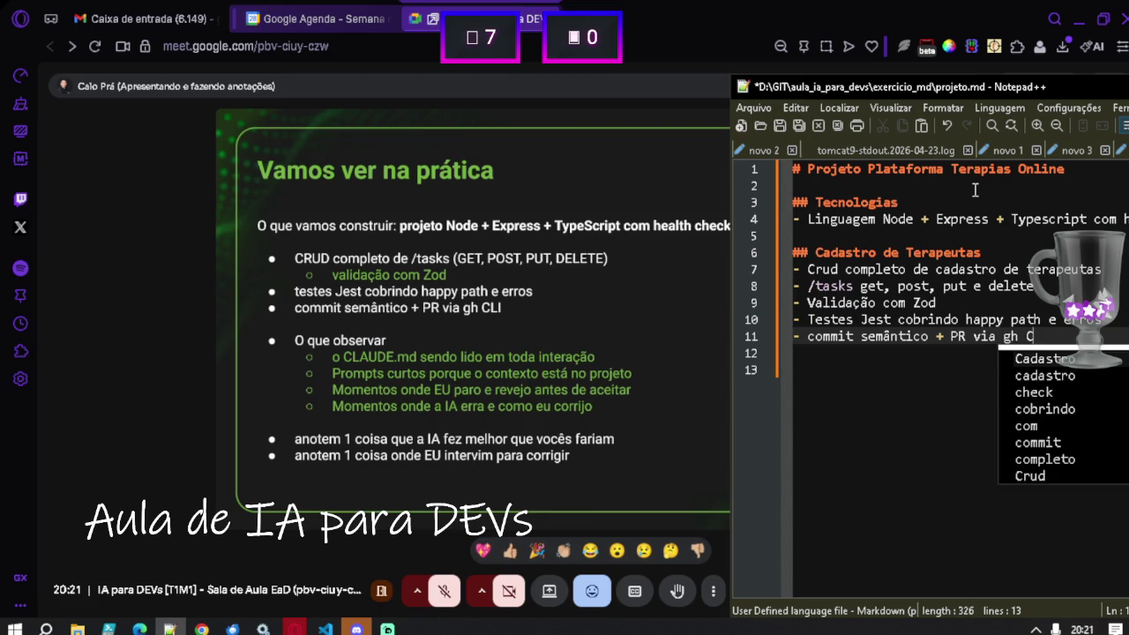
{"action": "key", "text": "Return"}
{"action": "key", "text": "Return"}
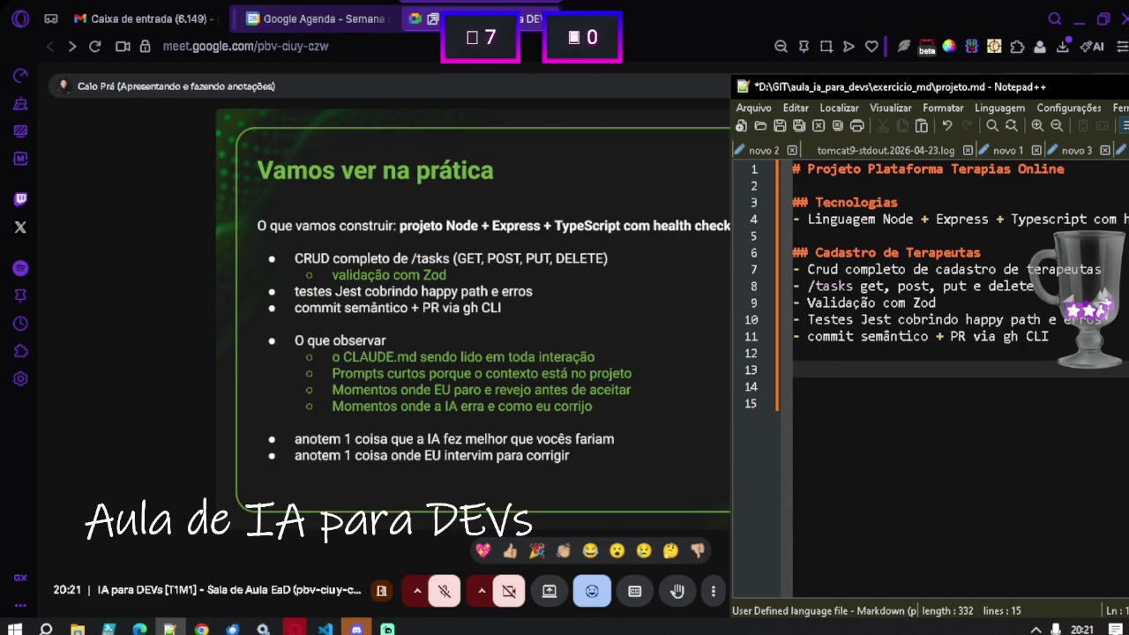
{"action": "key", "text": "Up"}
{"action": "key", "text": "Up"}
{"action": "key", "text": "Up"}
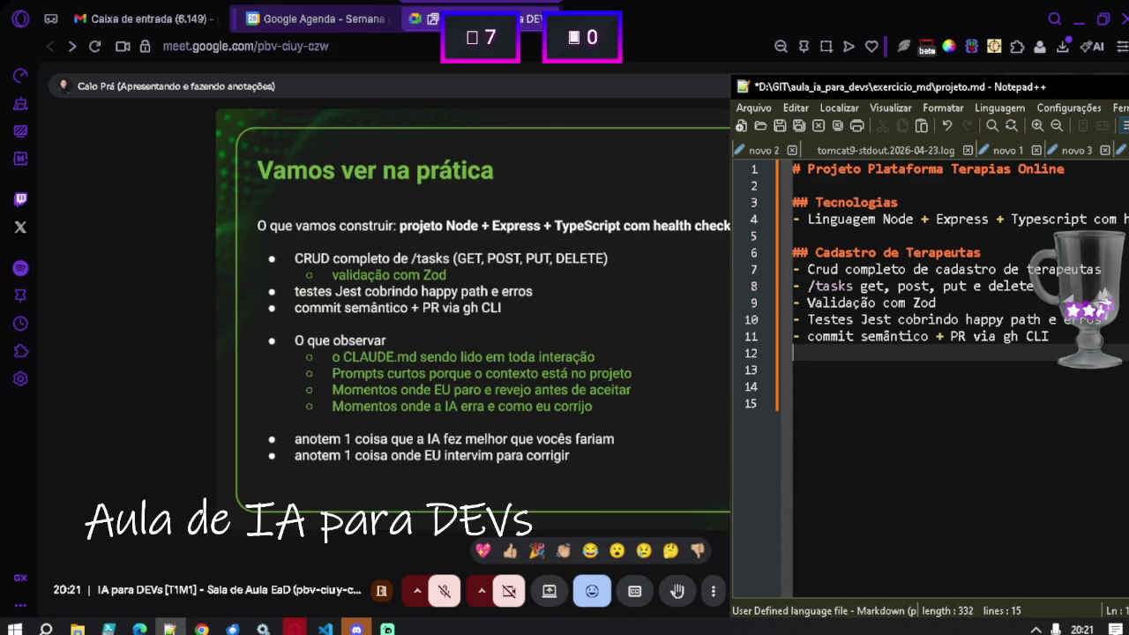
Insert an empty line directly below the Cadastro de Terapeutas heading.
{"action": "key", "text": "Down"}
{"action": "key", "text": "Down"}
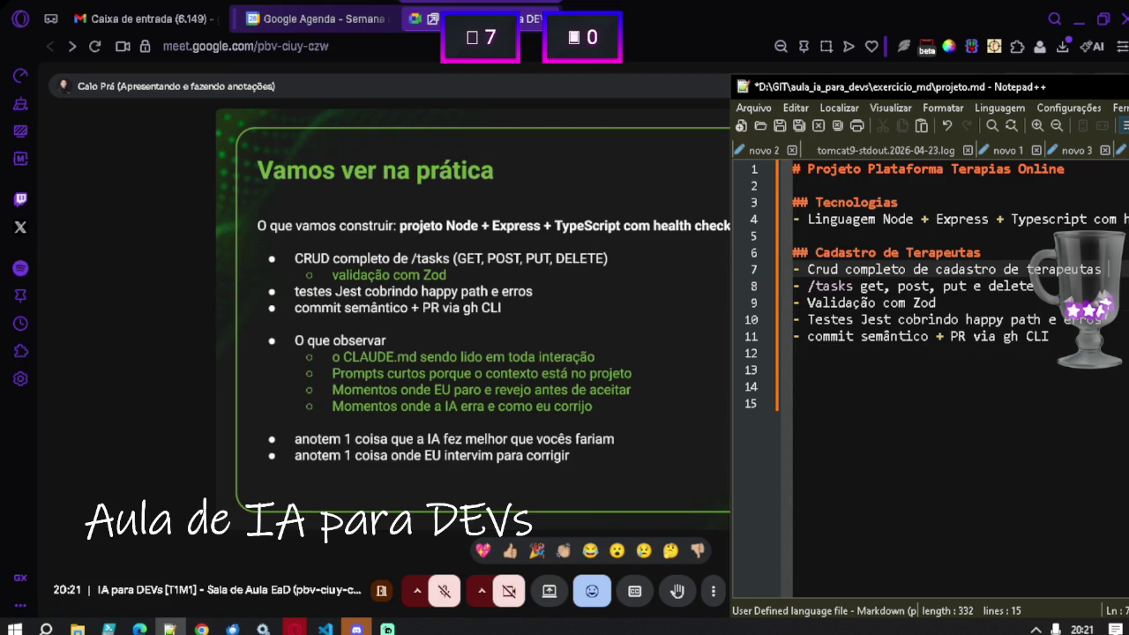
{"action": "key", "text": "Return"}
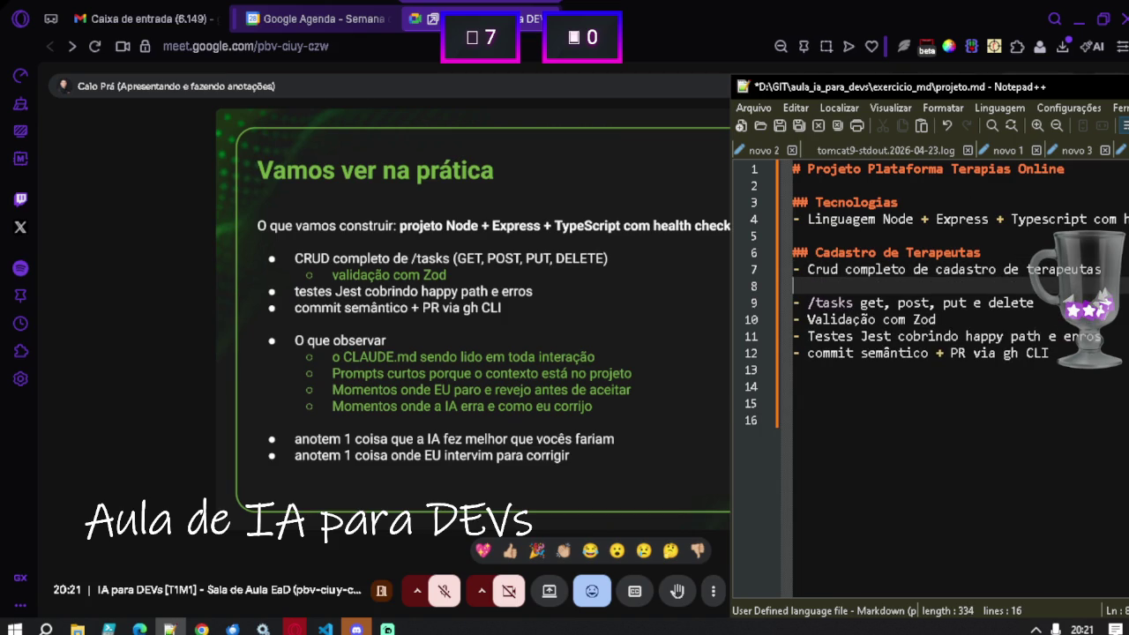
{"action": "key", "text": "ctrl+shift+Up"}
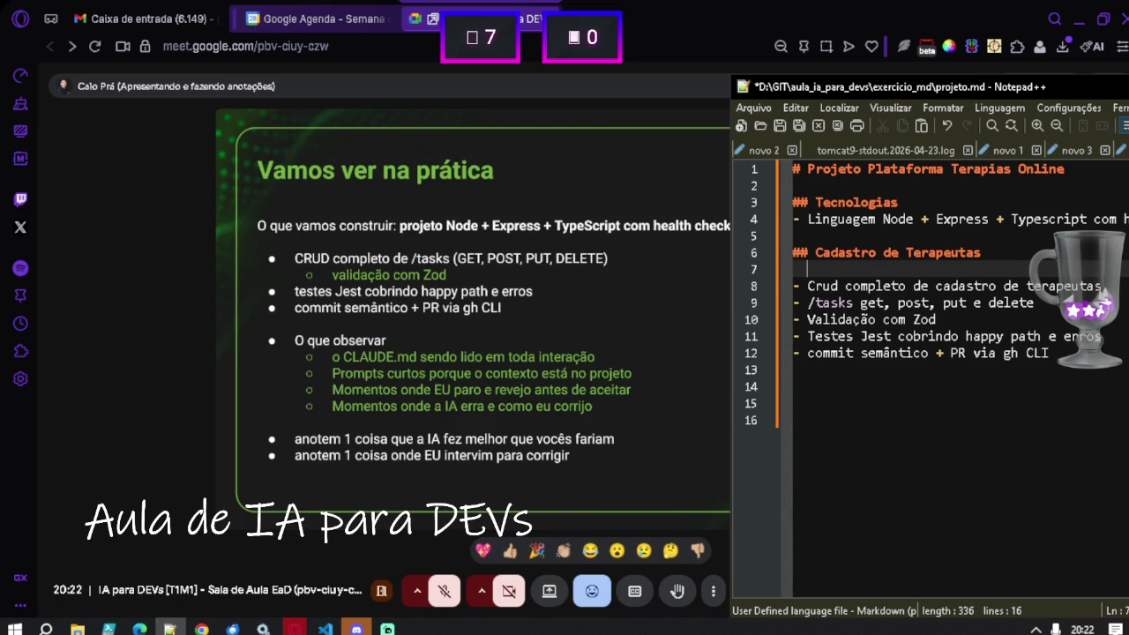
Type 'A api deve cadastrar informações básicas como nome' and shift the editor window left.
{"action": "type", "text": "A"}
{"action": "key", "text": "BackSpace"}
{"action": "type", "text": "A api de"}
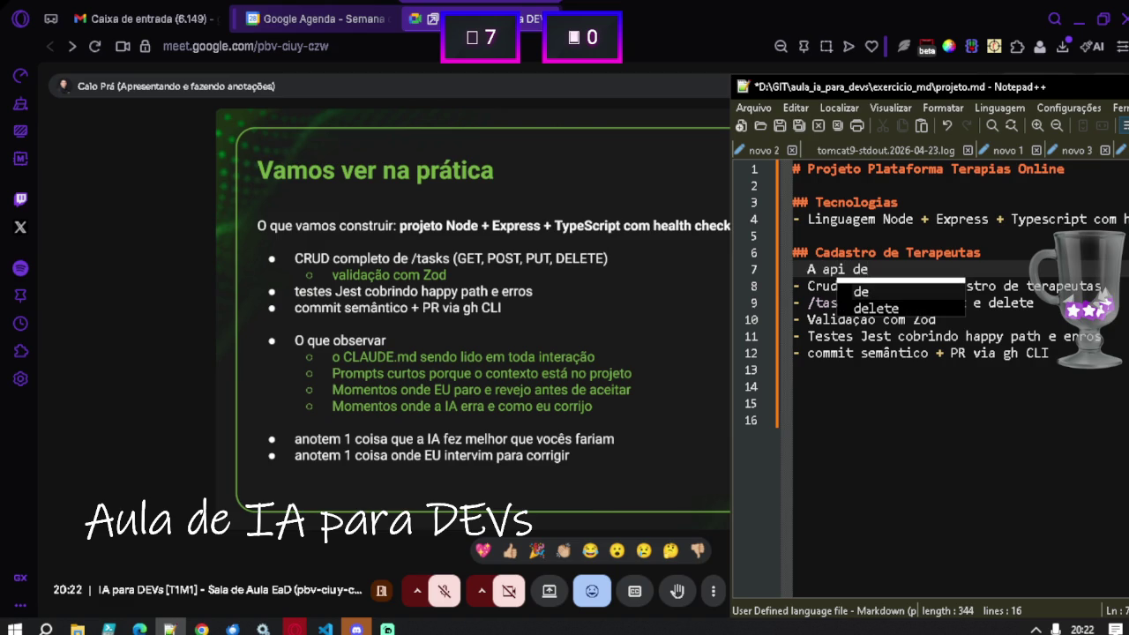
{"action": "type", "text": "vecadastrar "}
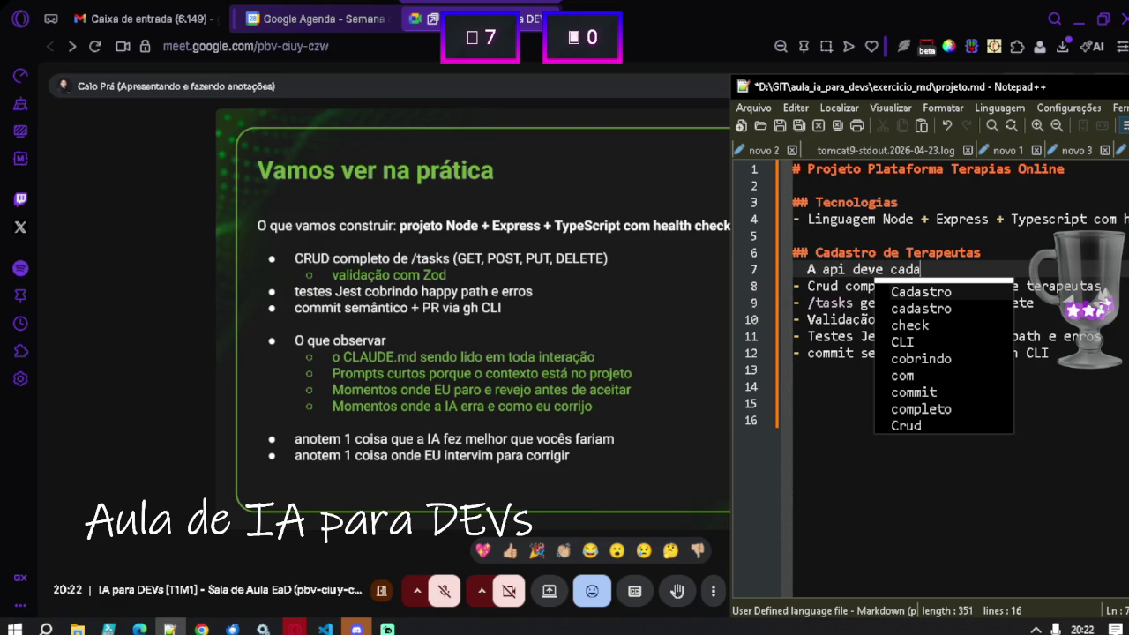
{"action": "type", "text": "inf"}
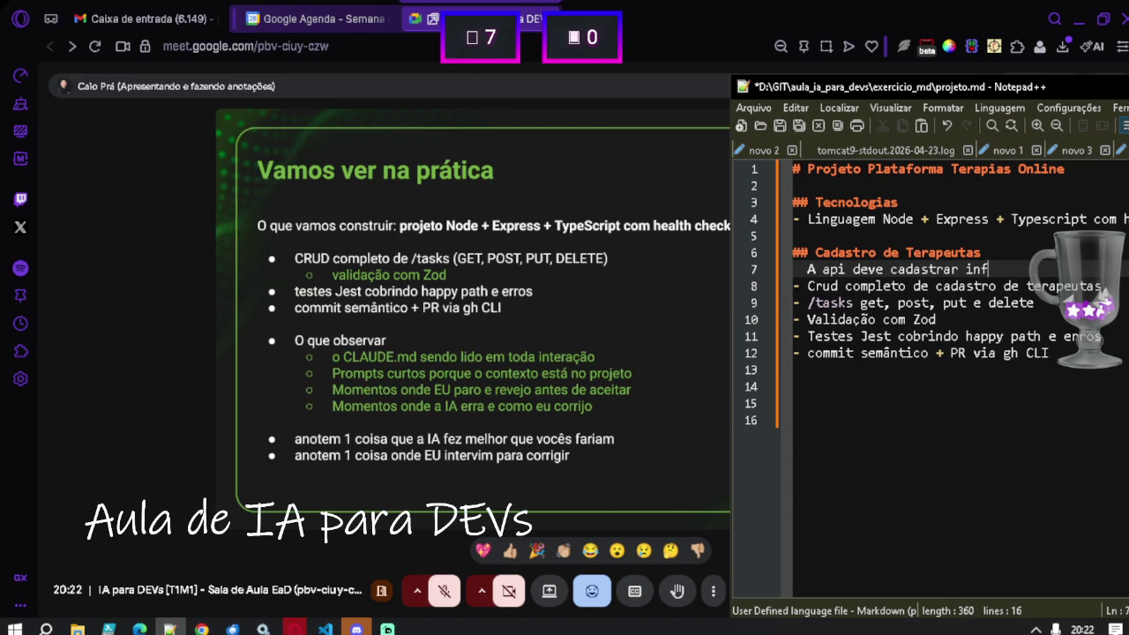
{"action": "type", "text": "ormações bási"}
{"action": "type", "text": "cas como no"}
{"action": "type", "text": "de"}
{"action": "mouse_move", "coordinate": [1046, 85]}
{"action": "left_mouse_down"}
{"action": "mouse_move", "coordinate": [746, 58]}
{"action": "mouse_move", "coordinate": [745, 91]}
{"action": "mouse_move", "coordinate": [675, 89]}
{"action": "left_mouse_up"}
Continue the line with ', especialidade, idade, experiência,'.
{"action": "type", "text": ", especialidade"}
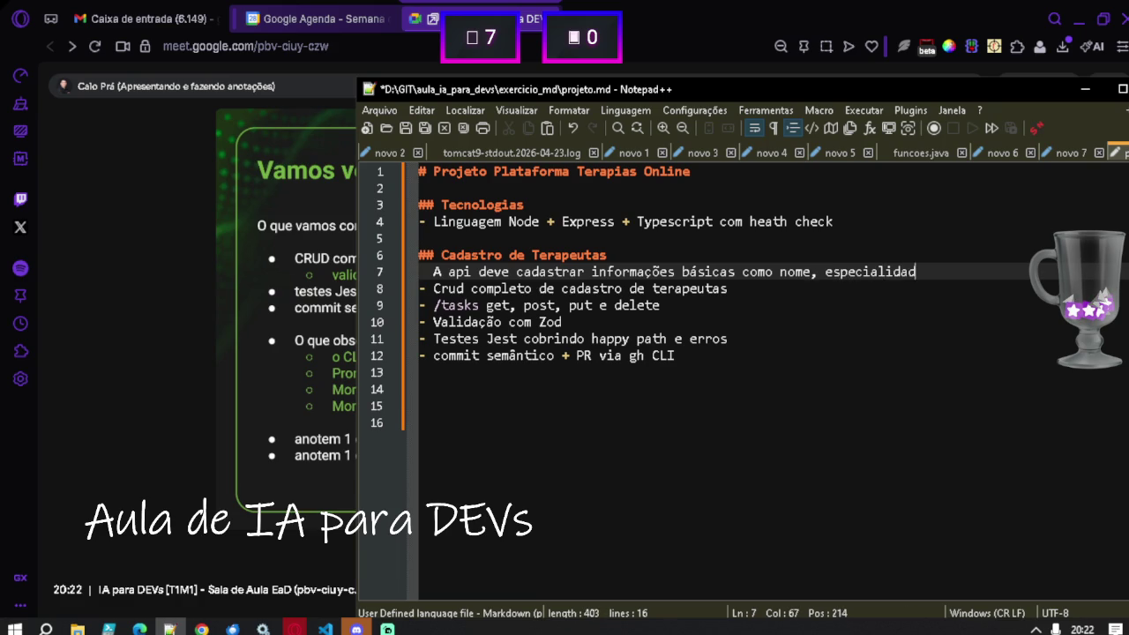
{"action": "type", "text": ", "}
{"action": "type", "text": "idade, "}
{"action": "type", "text": "expe"}
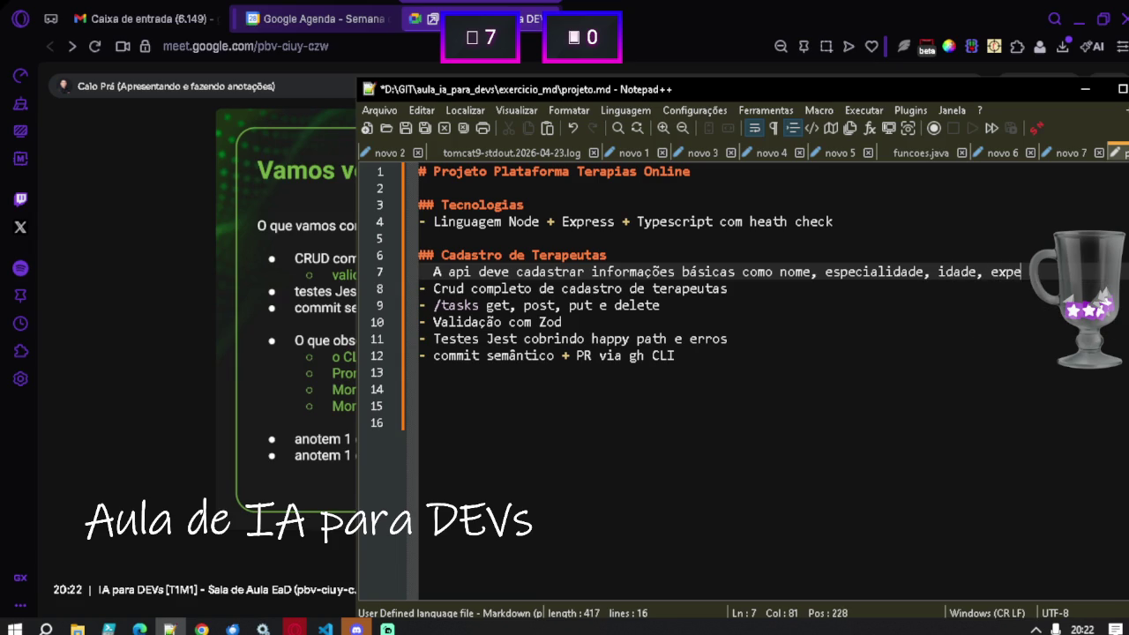
{"action": "type", "text": "riência,"}
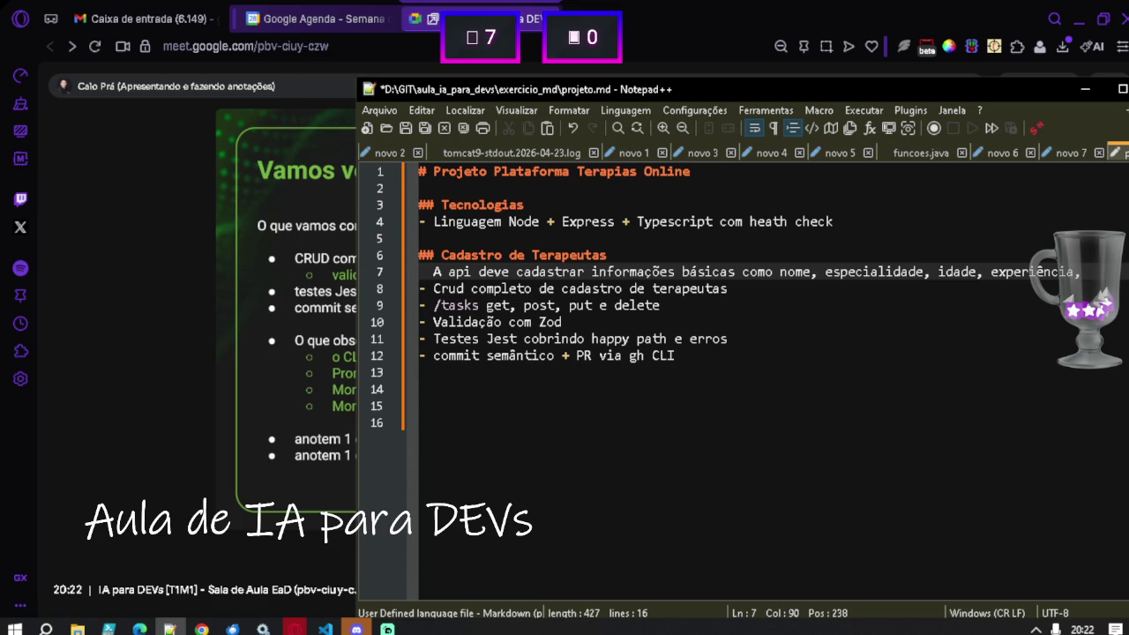
End the Cadastro de Terapeutas line with 'documento, email etc' and save projeto.md.
{"action": "type", "text": "valor"}
{"action": "key", "text": "BackSpace"}
{"action": "key", "text": "BackSpace"}
{"action": "key", "text": "BackSpace"}
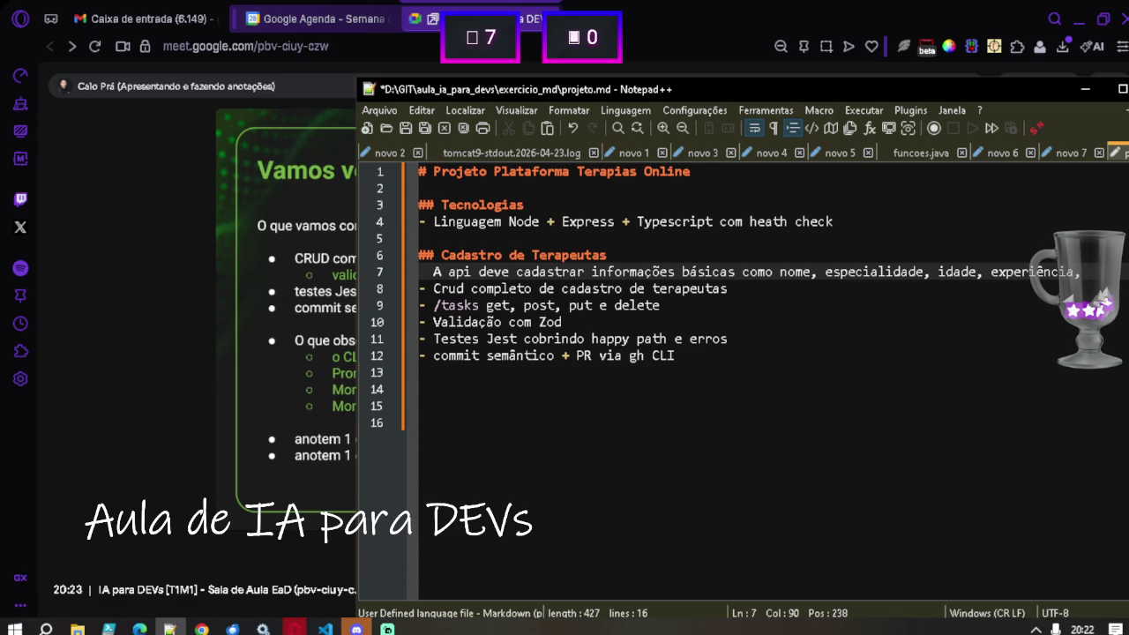
{"action": "type", "text": "documento, e"}
{"action": "type", "text": "mail"}
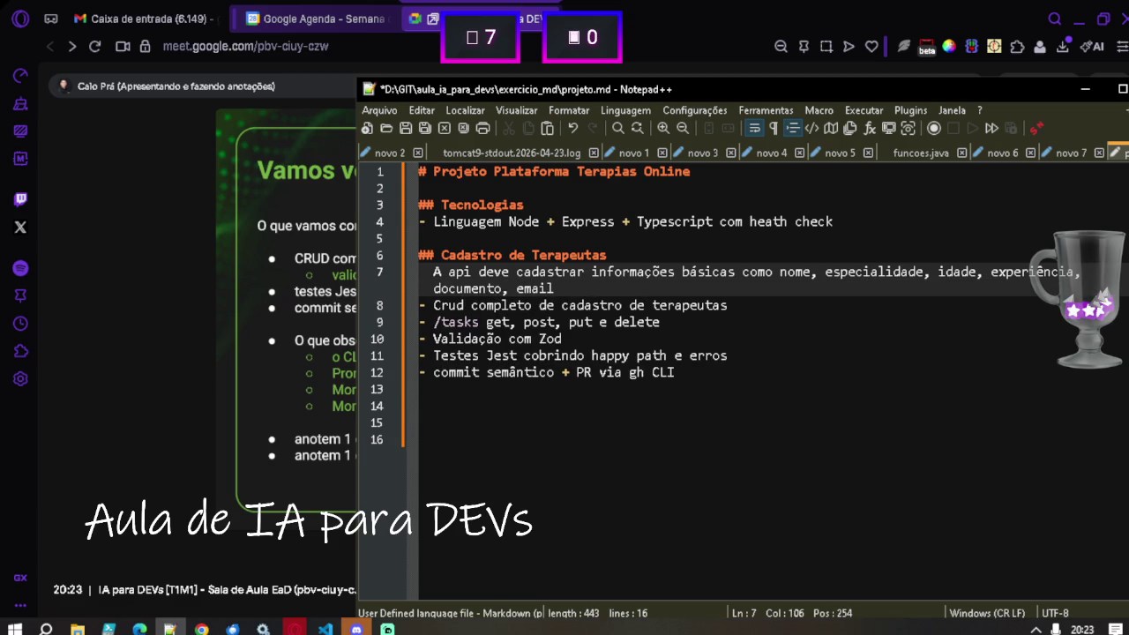
{"action": "type", "text": " etc"}
{"action": "left_click", "coordinate": [732, 388]}
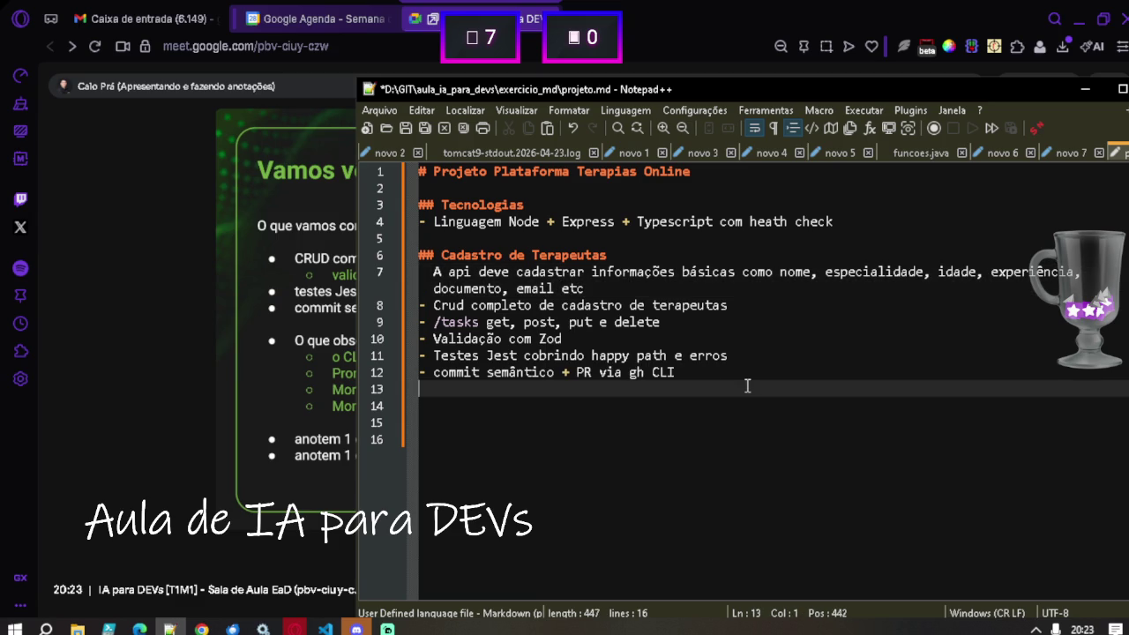
{"action": "key", "text": "ctrl+s"}
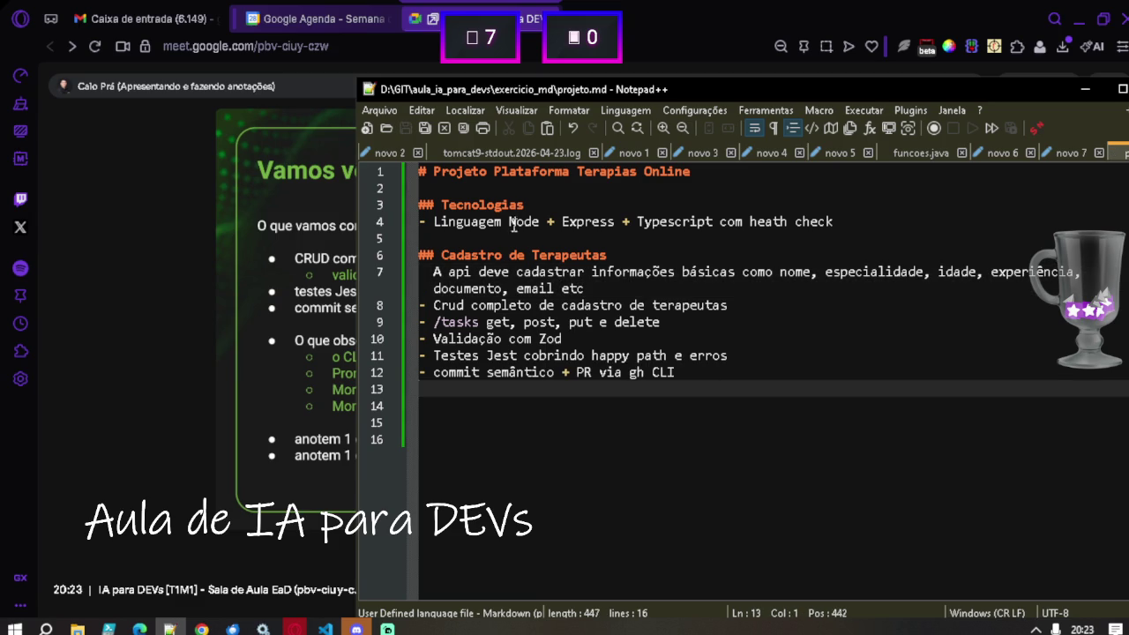
{"action": "left_click_drag", "start_coordinate": [687, 91], "coordinate": [557, 92]}
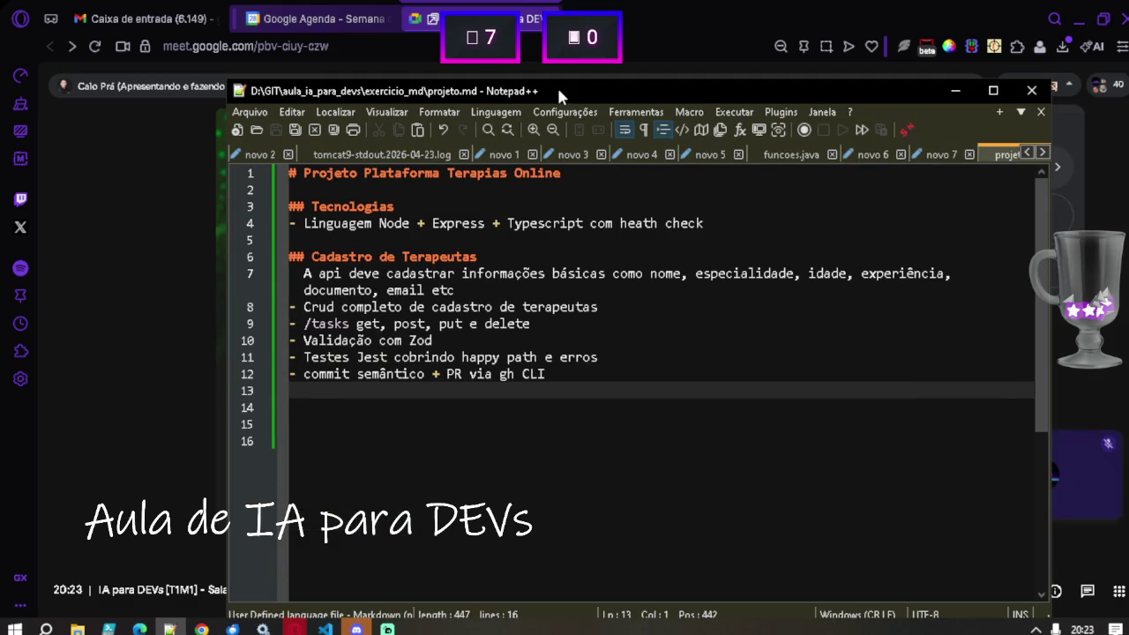
{"action": "left_click", "coordinate": [1068, 85]}
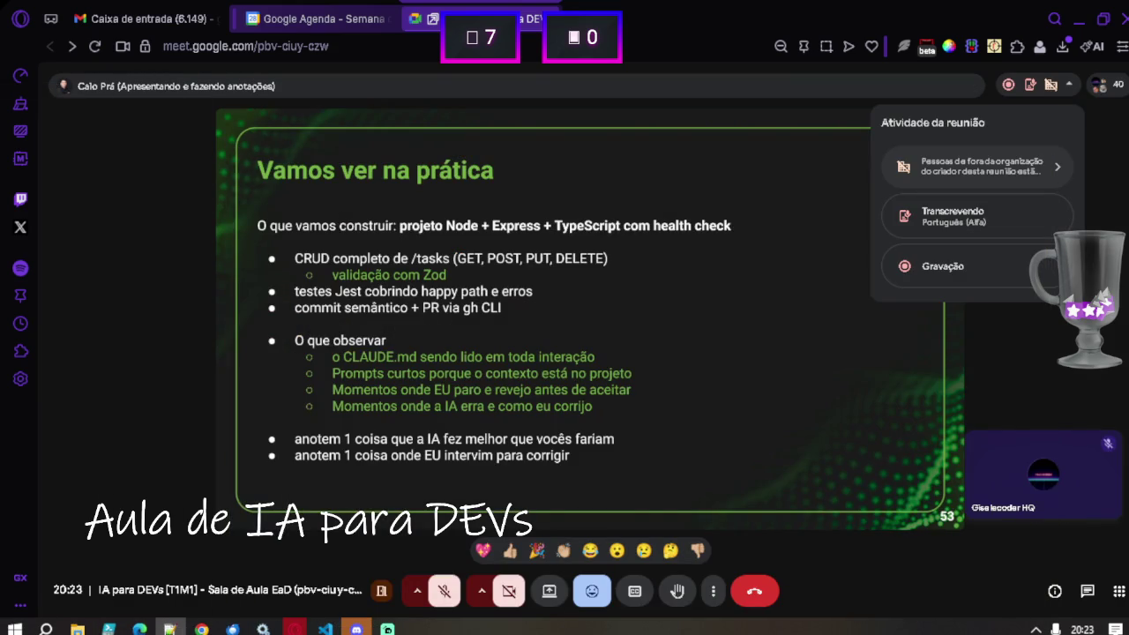
{"action": "left_click", "coordinate": [844, 415]}
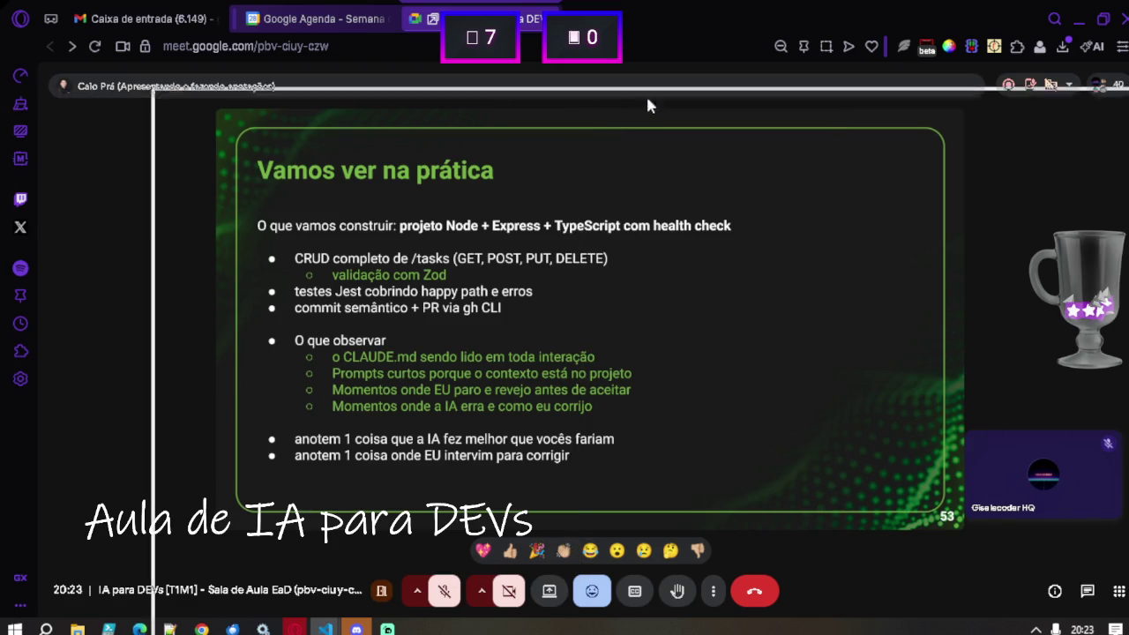
{"action": "left_click", "coordinate": [689, 78]}
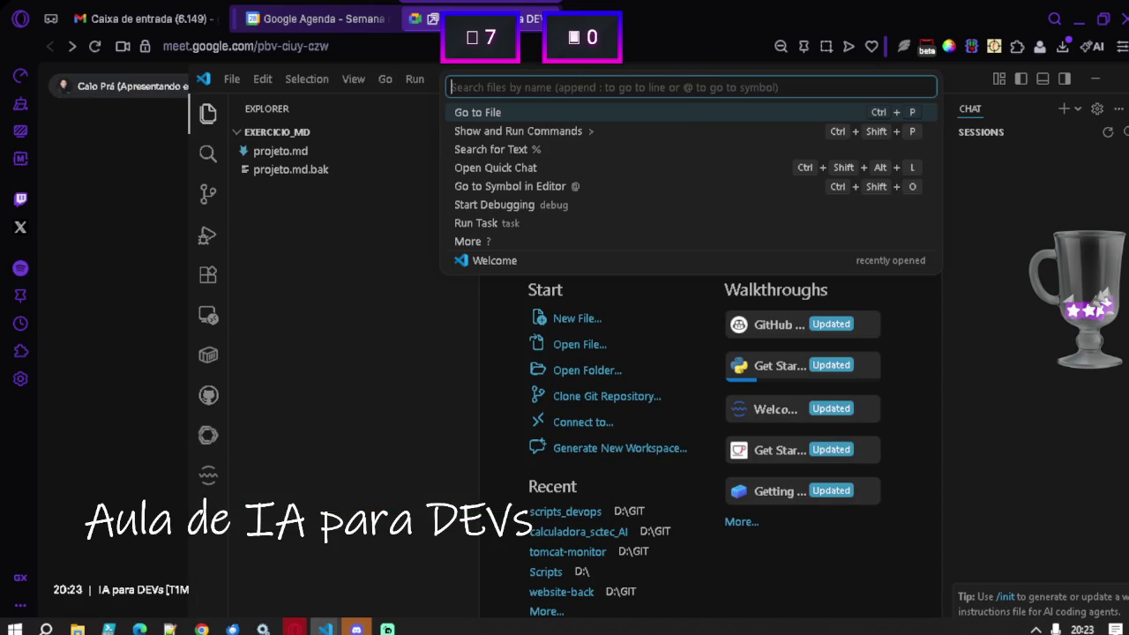
{"action": "key", "text": "Escape"}
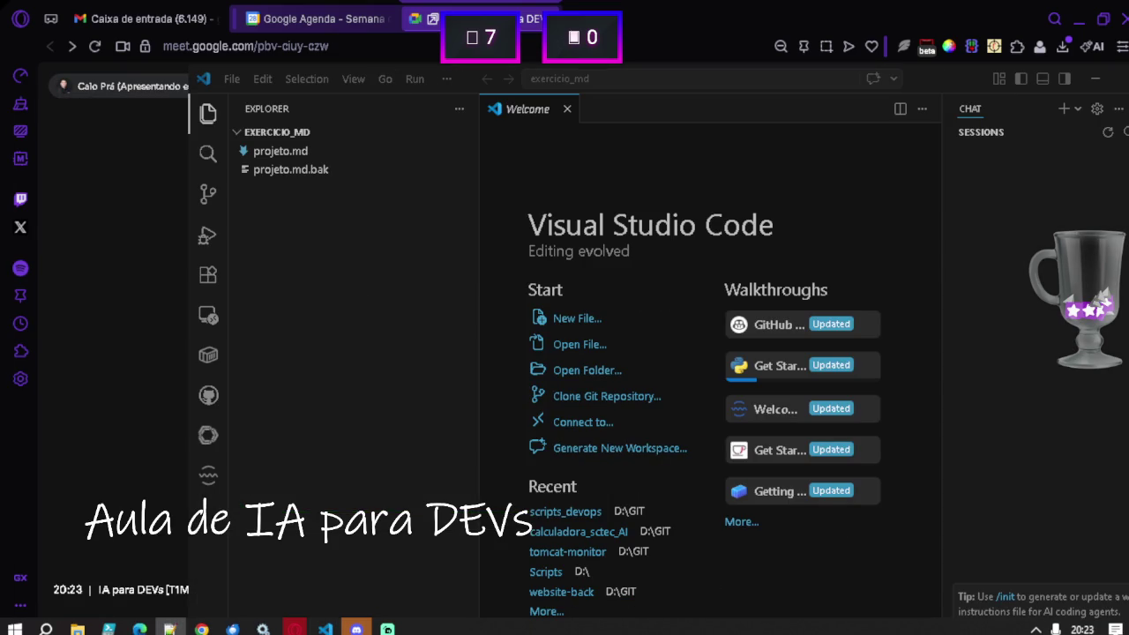
{"action": "key", "text": "alt+Tab"}
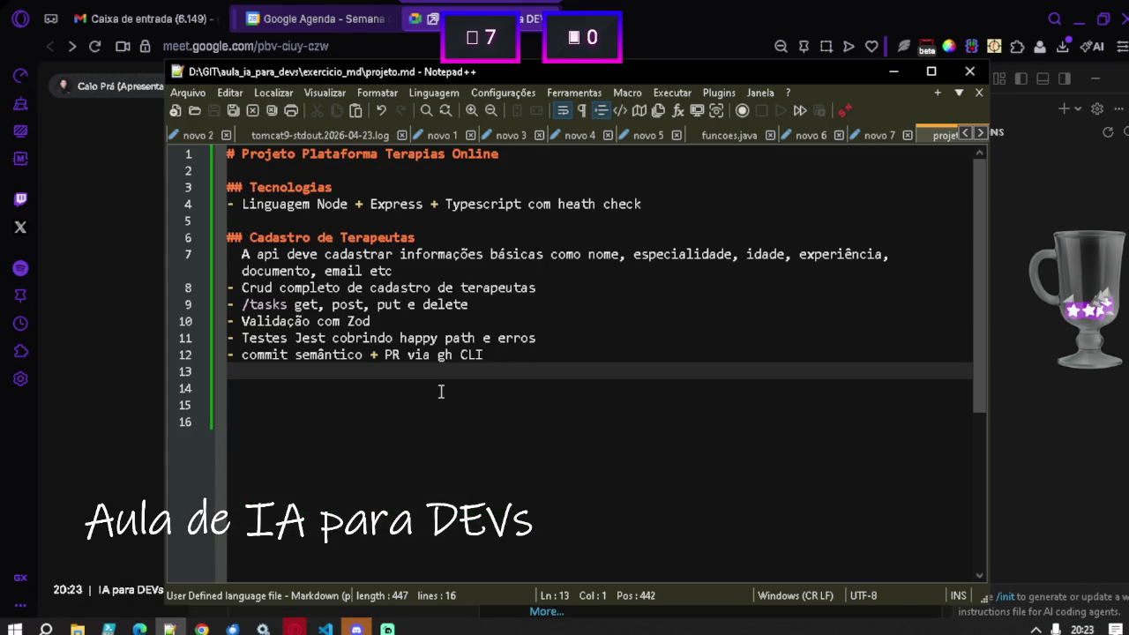
{"action": "key", "text": "Return"}
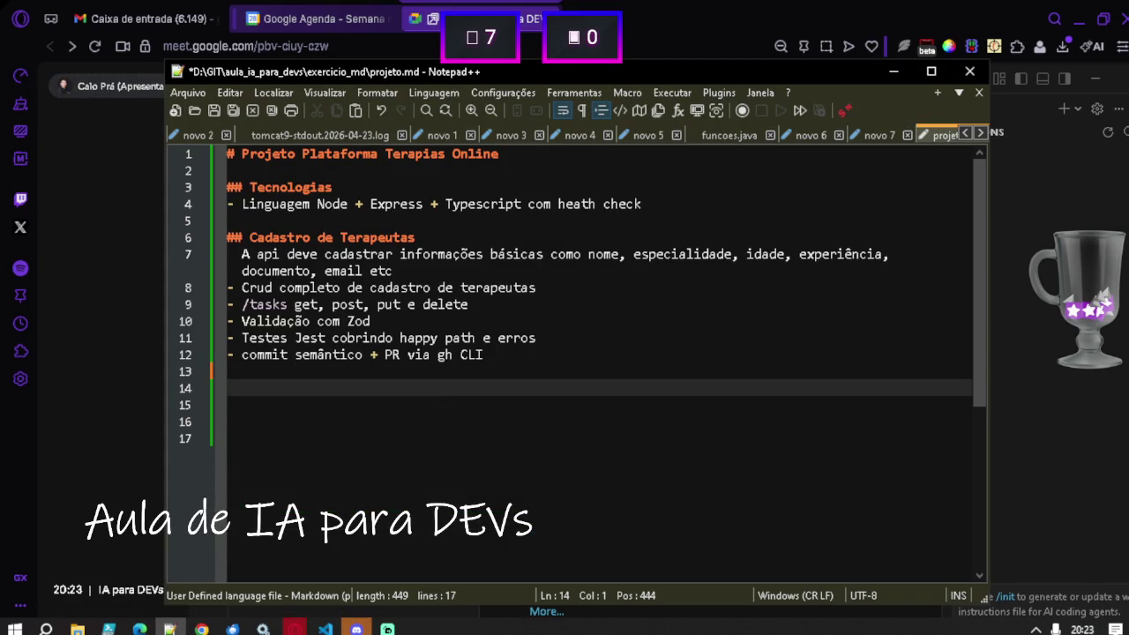
Add a '## Boas Práticas de Desenvolvimento' heading with bullets SOLID and CLEAN CODE.
{"action": "type", "text": "##"}
{"action": "type", "text": " S"}
{"action": "key", "text": "BackSpace"}
{"action": "type", "text": "Co"}
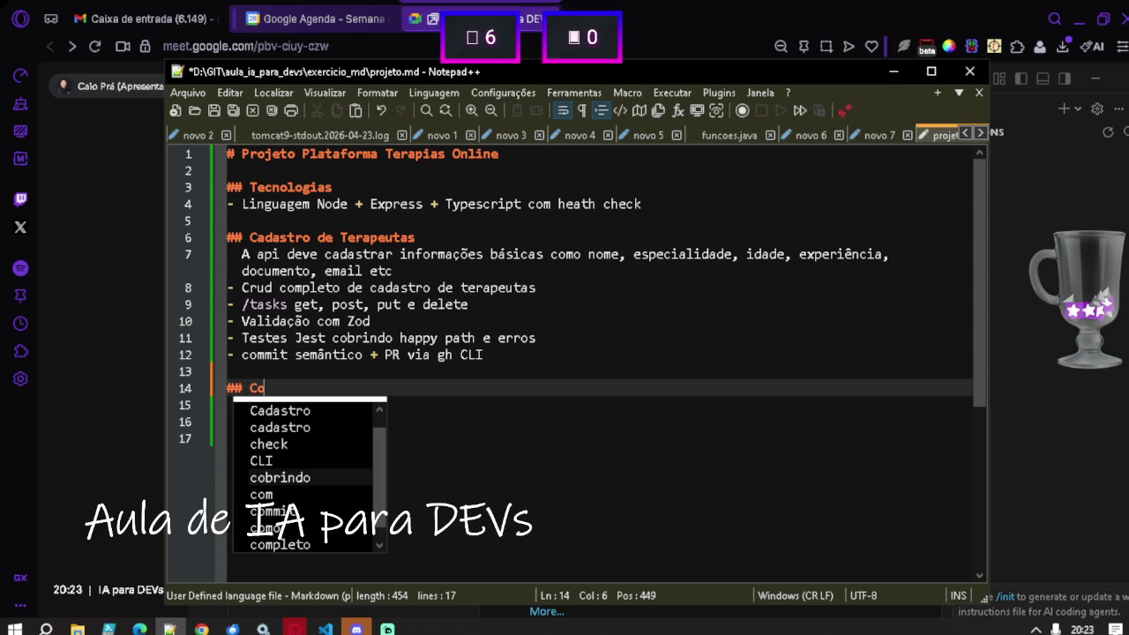
{"action": "key", "text": "Escape"}
{"action": "key", "text": "BackSpace"}
{"action": "type", "text": "Boas Prática"}
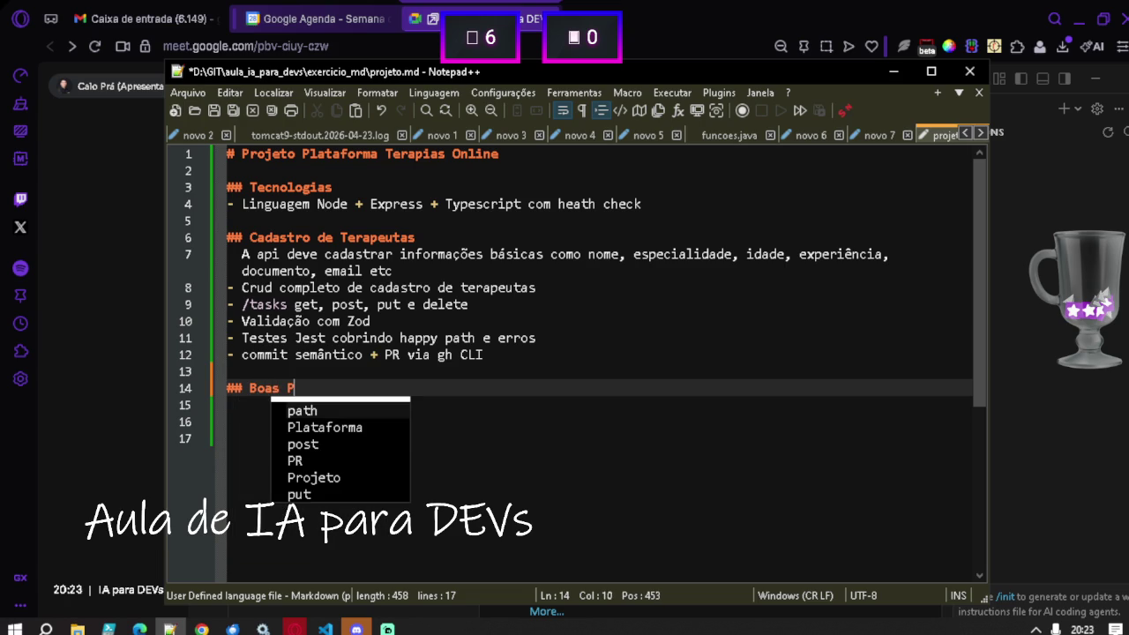
{"action": "type", "text": "s "}
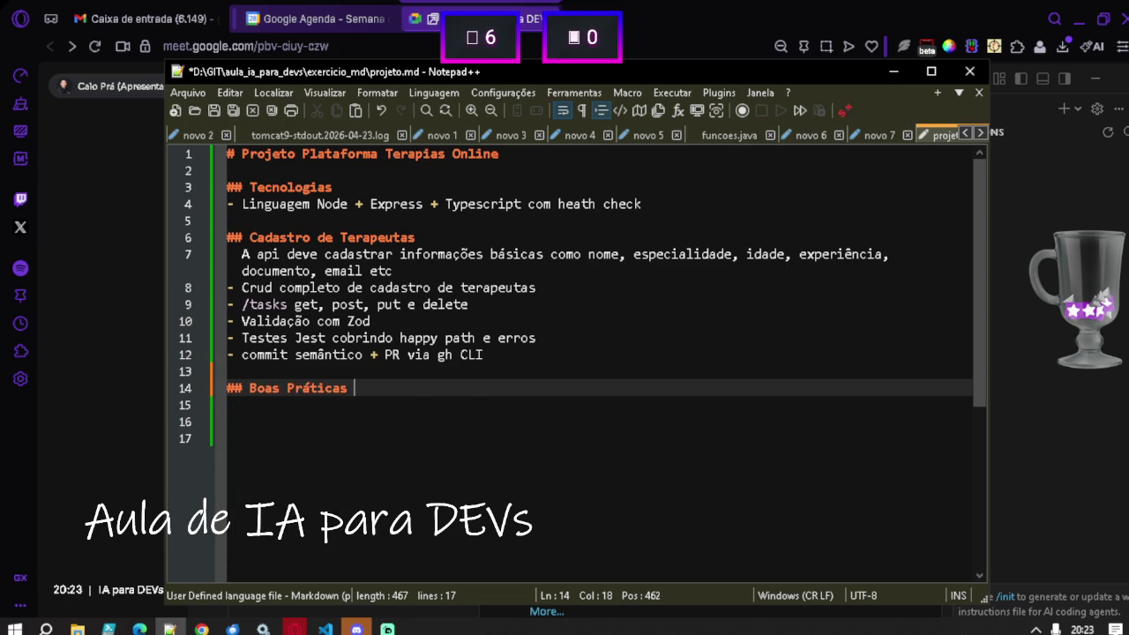
{"action": "type", "text": "de Desenvolvimento"}
{"action": "key", "text": "Return"}
{"action": "type", "text": "- "}
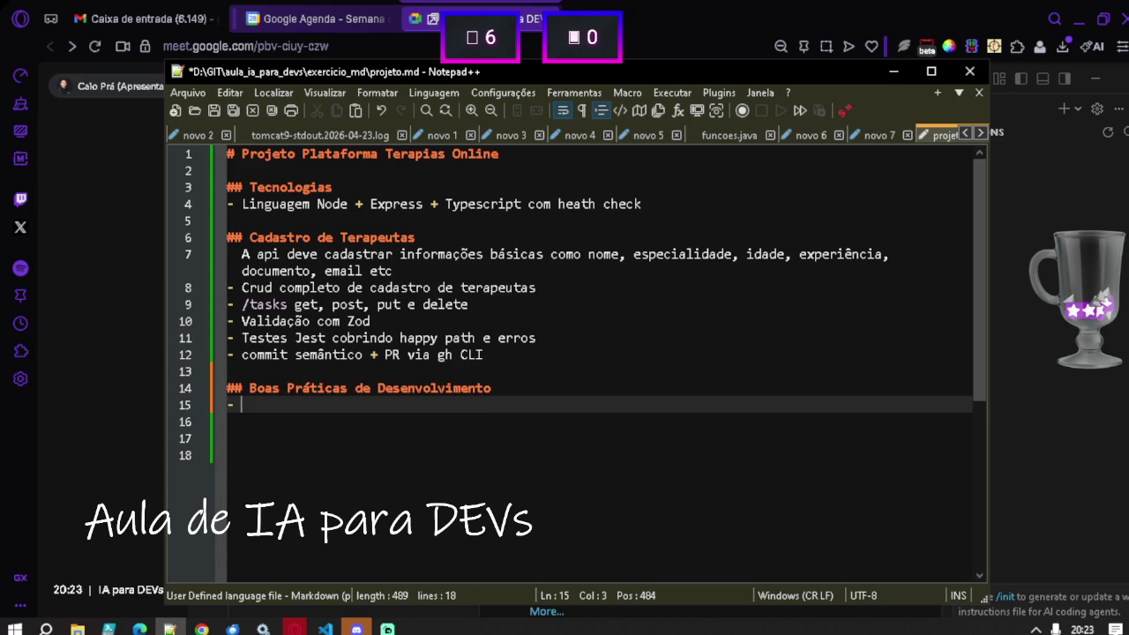
{"action": "type", "text": "SOLID"}
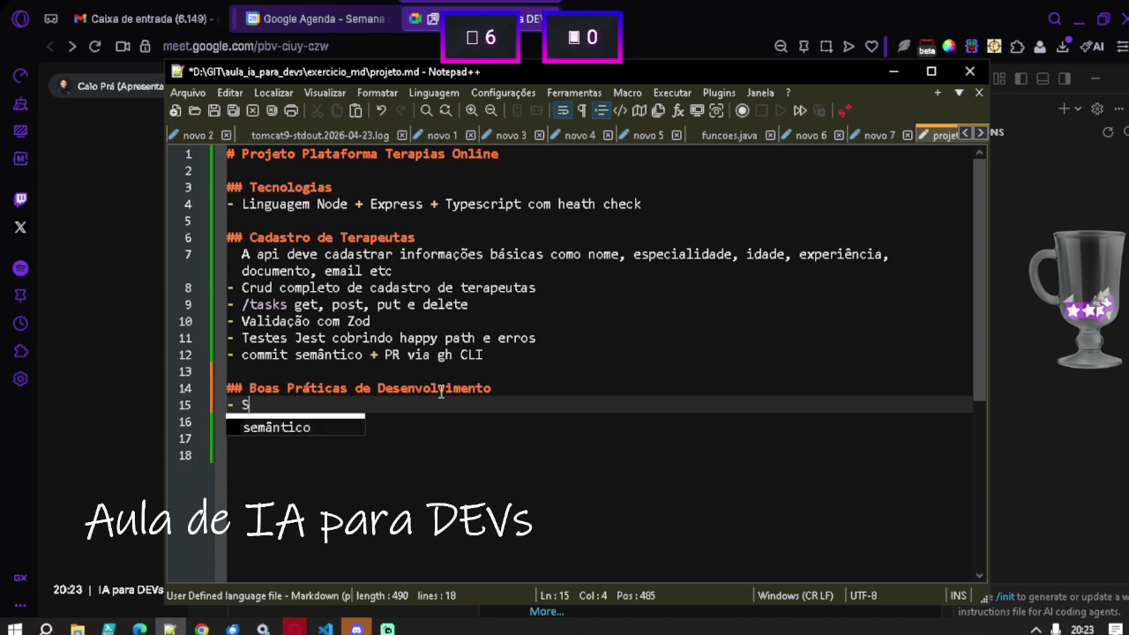
{"action": "key", "text": "Return"}
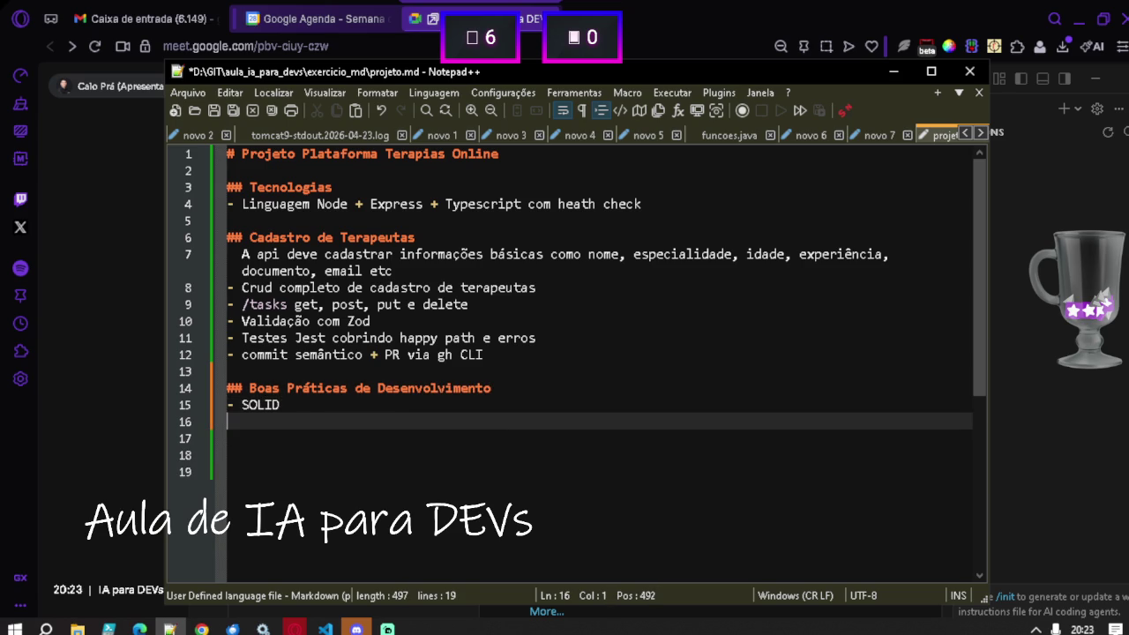
{"action": "type", "text": "- CLEAN CODE"}
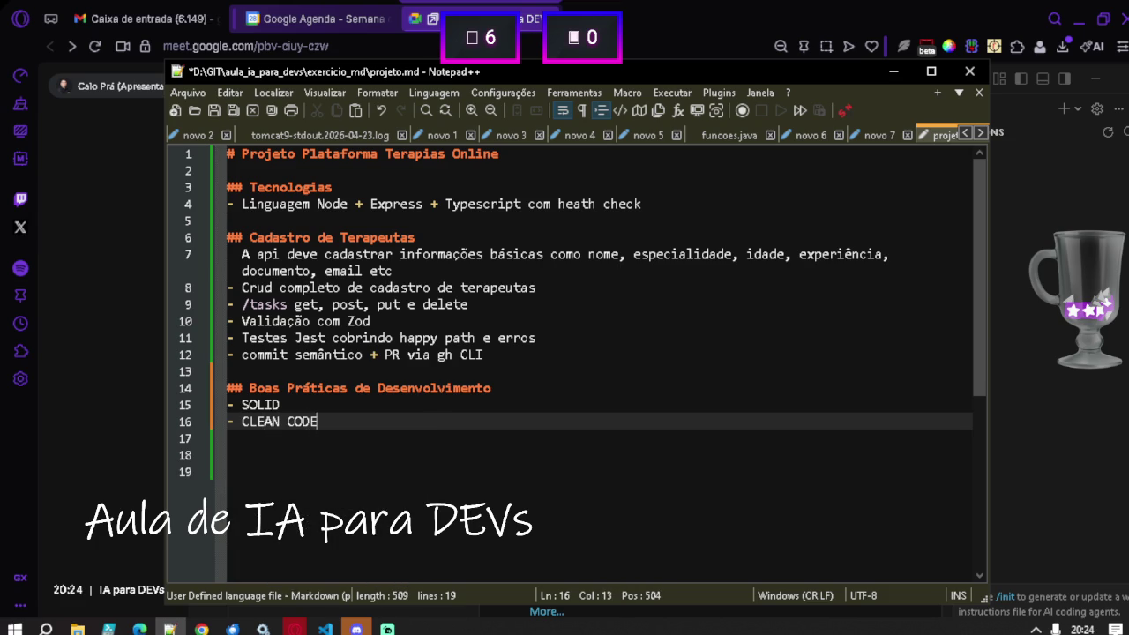
{"action": "key", "text": "Return"}
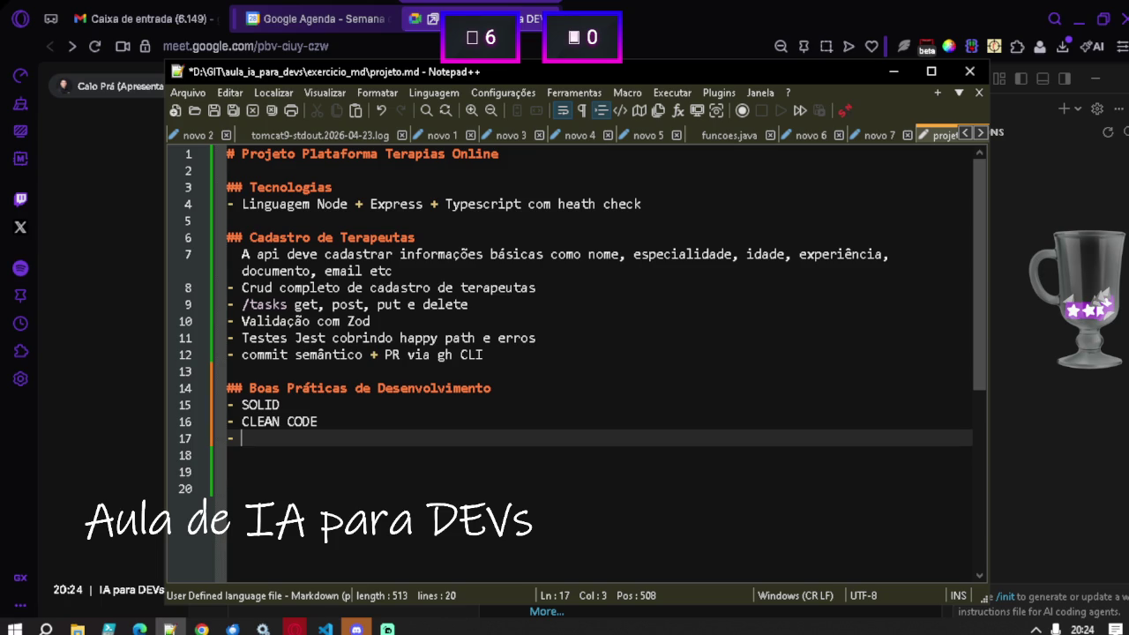
{"action": "type", "text": "-"}
Add the DESIGN PATTERNS and REFACTORYING bullets and save projeto.md.
{"action": "type", "text": "DE"}
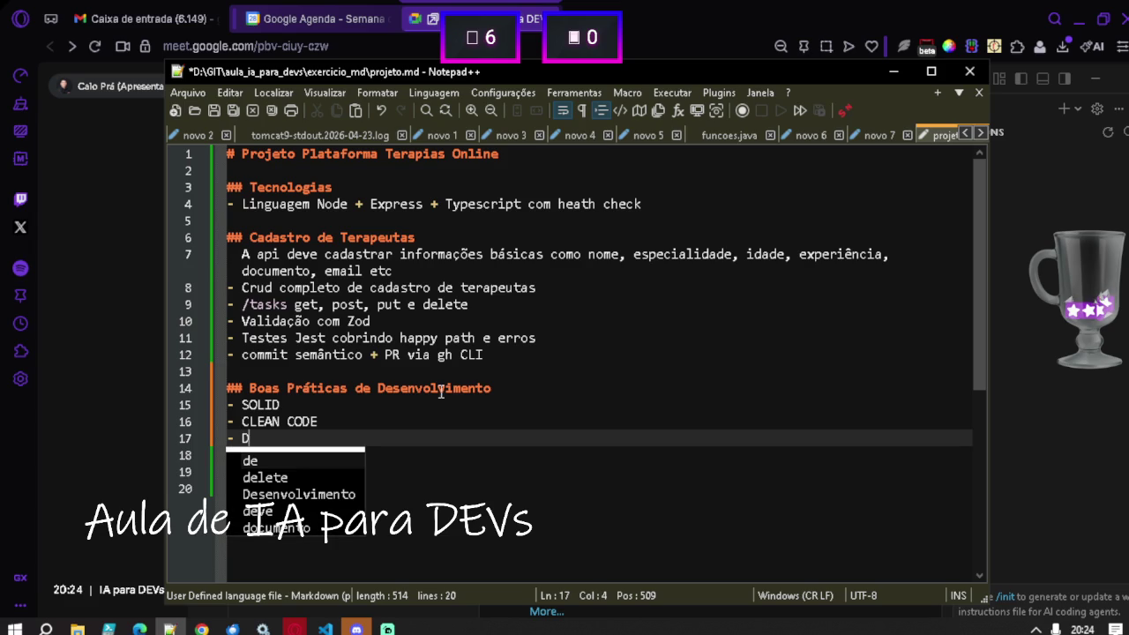
{"action": "type", "text": "SIGN"}
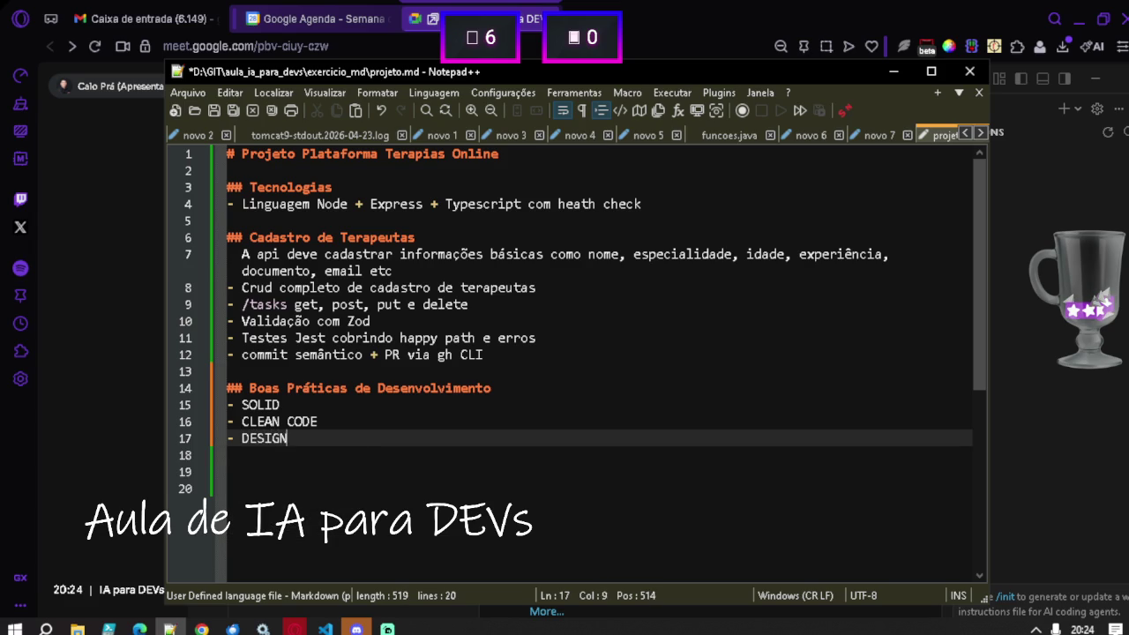
{"action": "type", "text": " PATTERNS"}
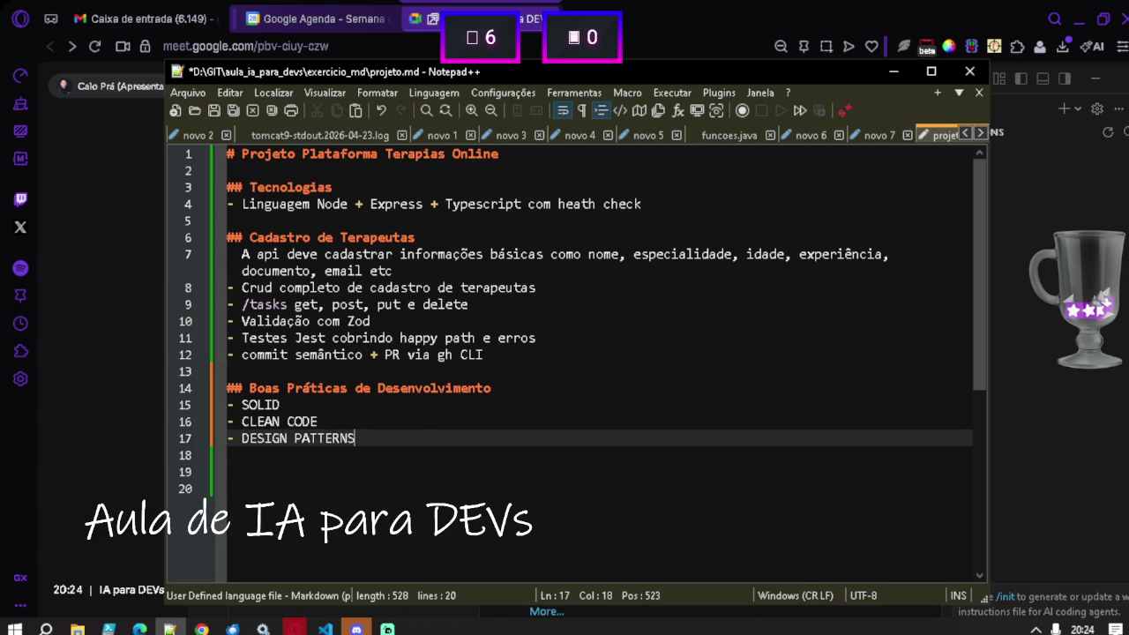
{"action": "key", "text": "Return"}
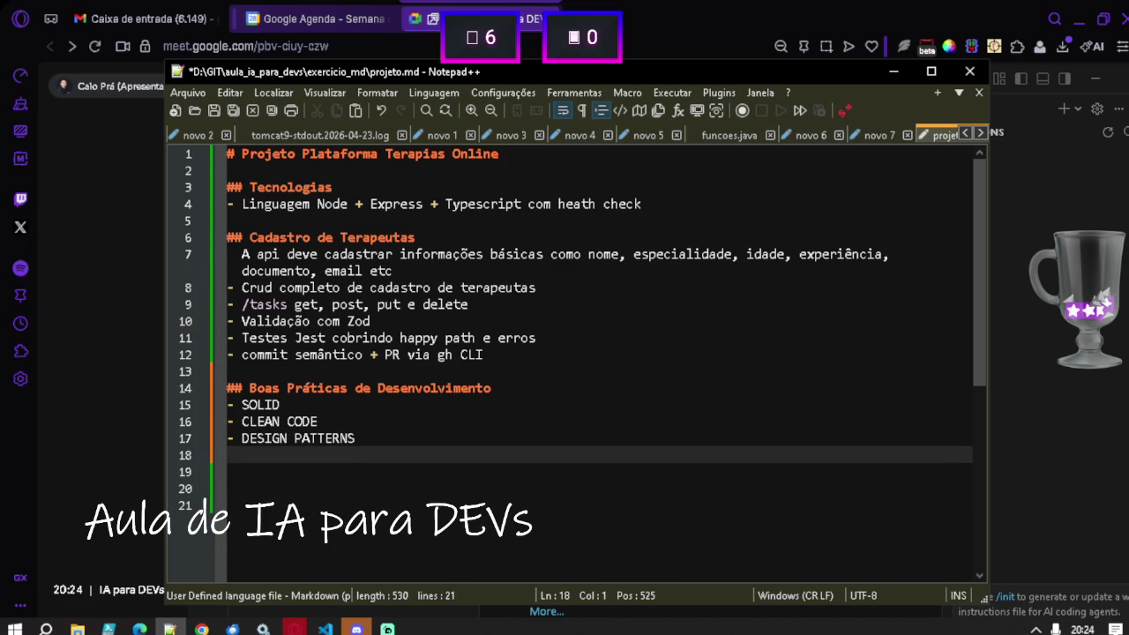
{"action": "key", "text": "ctrl+s"}
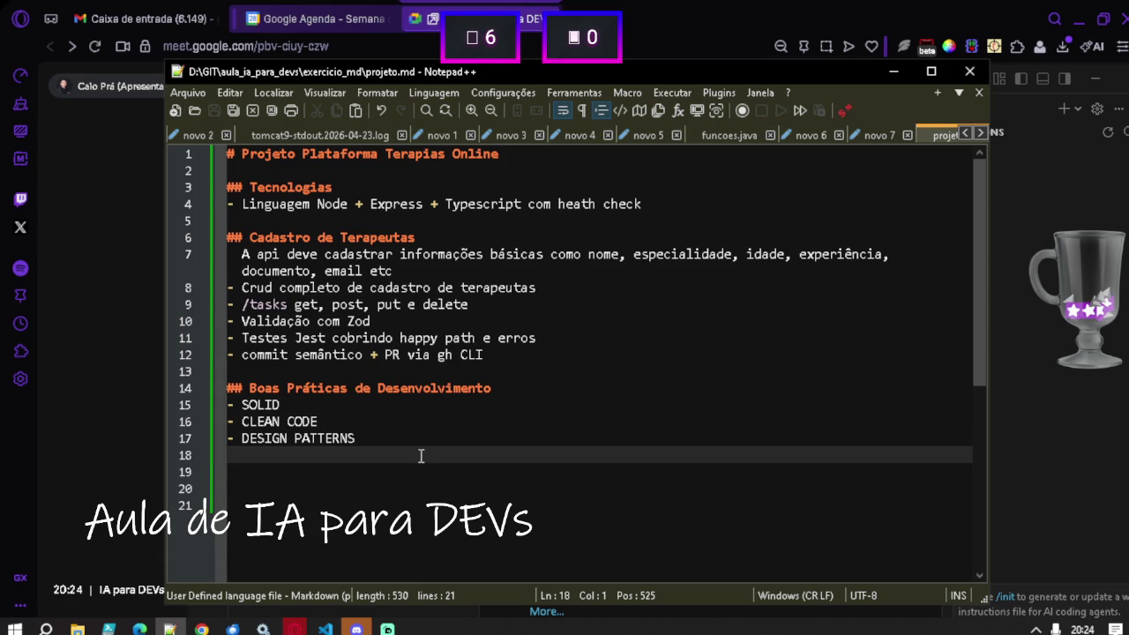
{"action": "left_click", "coordinate": [405, 442]}
{"action": "left_click", "coordinate": [385, 461]}
{"action": "type", "text": "- RE"}
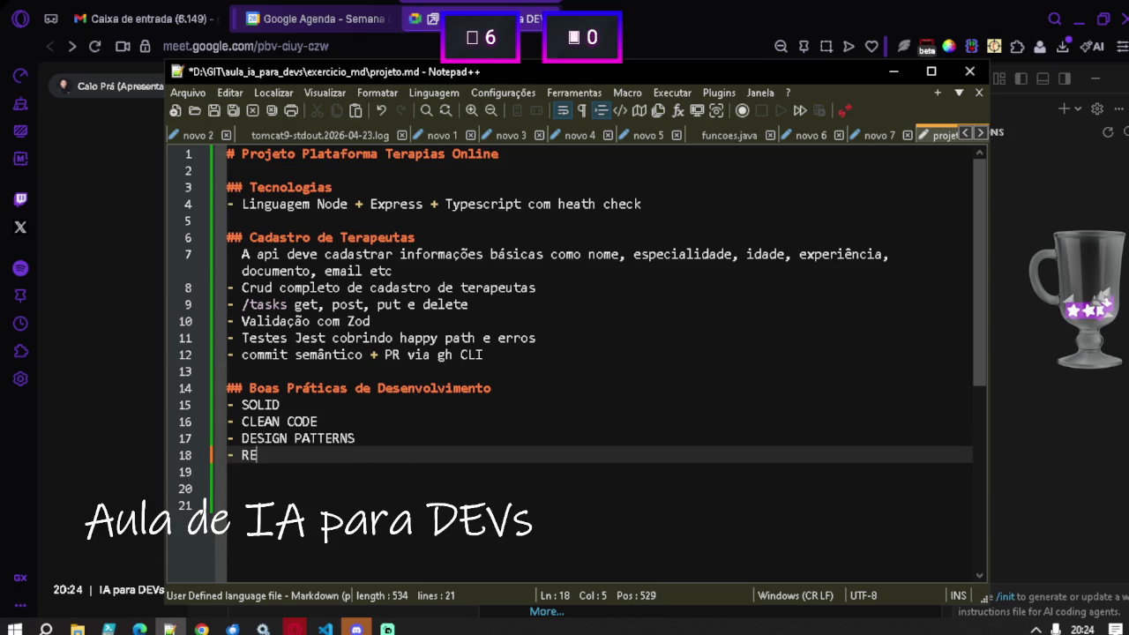
{"action": "type", "text": "FACTO"}
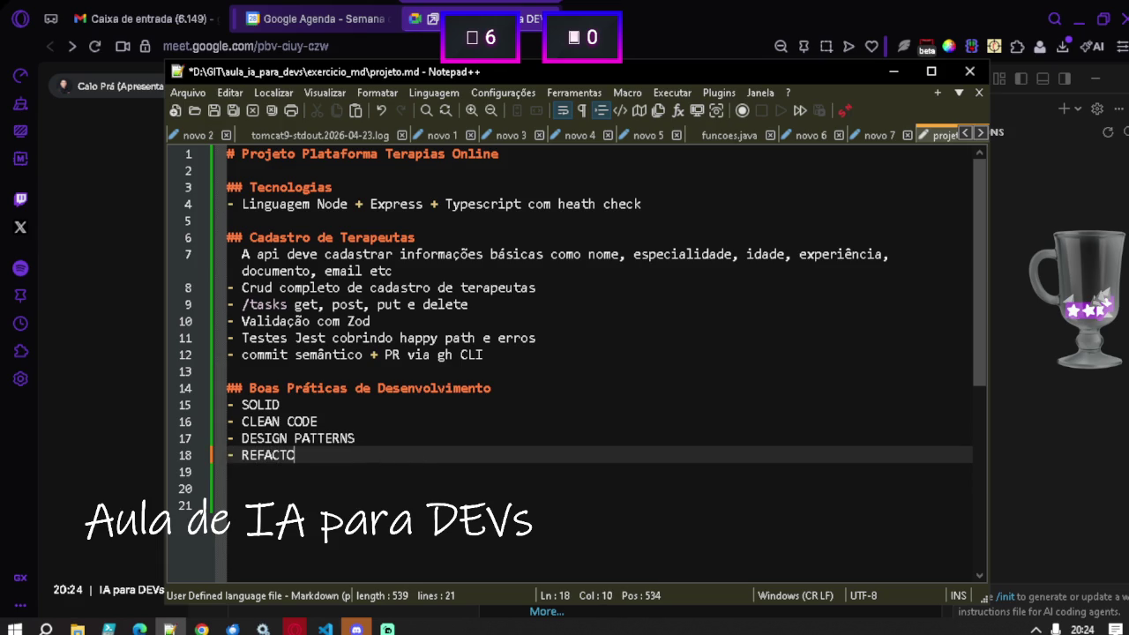
{"action": "type", "text": "RYING"}
{"action": "key", "text": "ctrl+s"}
{"action": "left_click", "coordinate": [508, 485]}
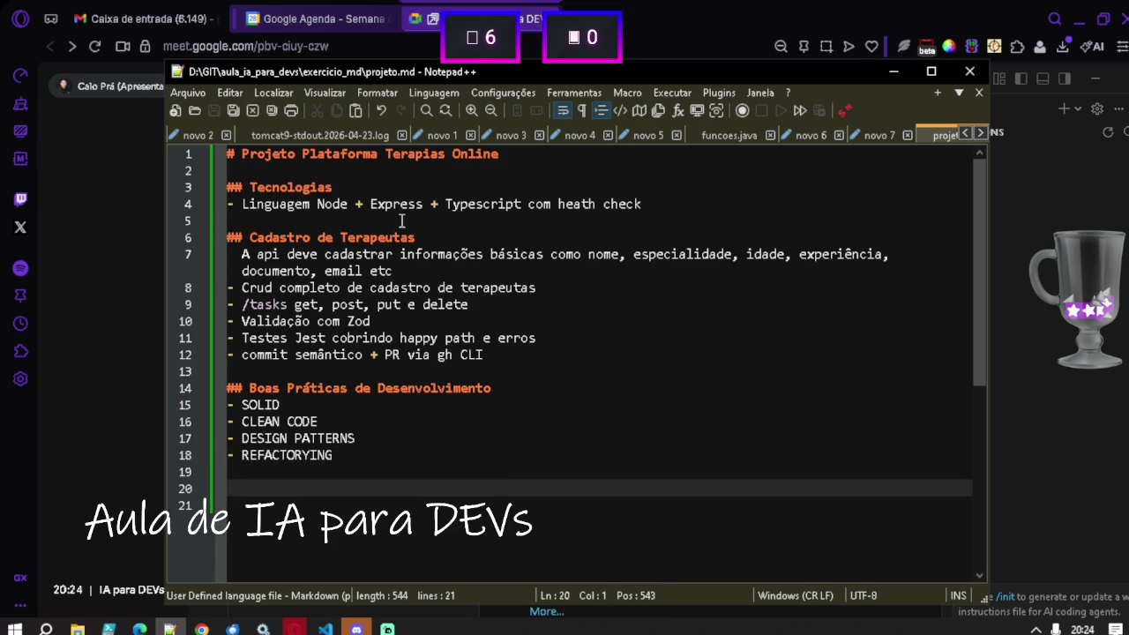
{"action": "key", "text": "alt+Tab"}
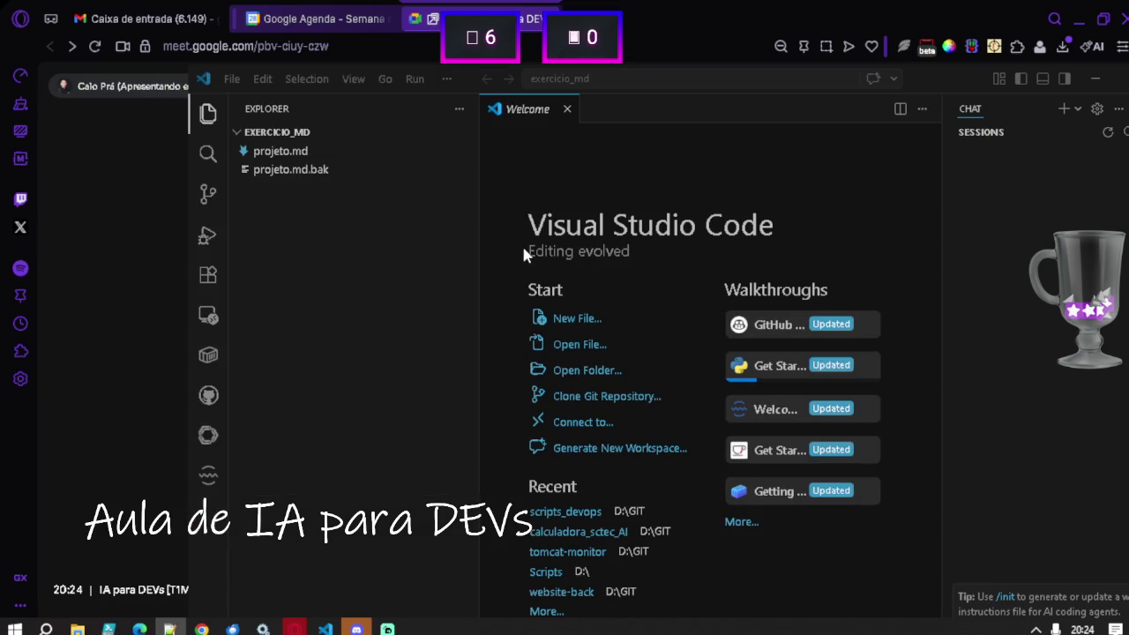
Open projeto.md in the VS Code editor, attach it to the chat, and widen the chat panel.
{"action": "double_click", "coordinate": [662, 113]}
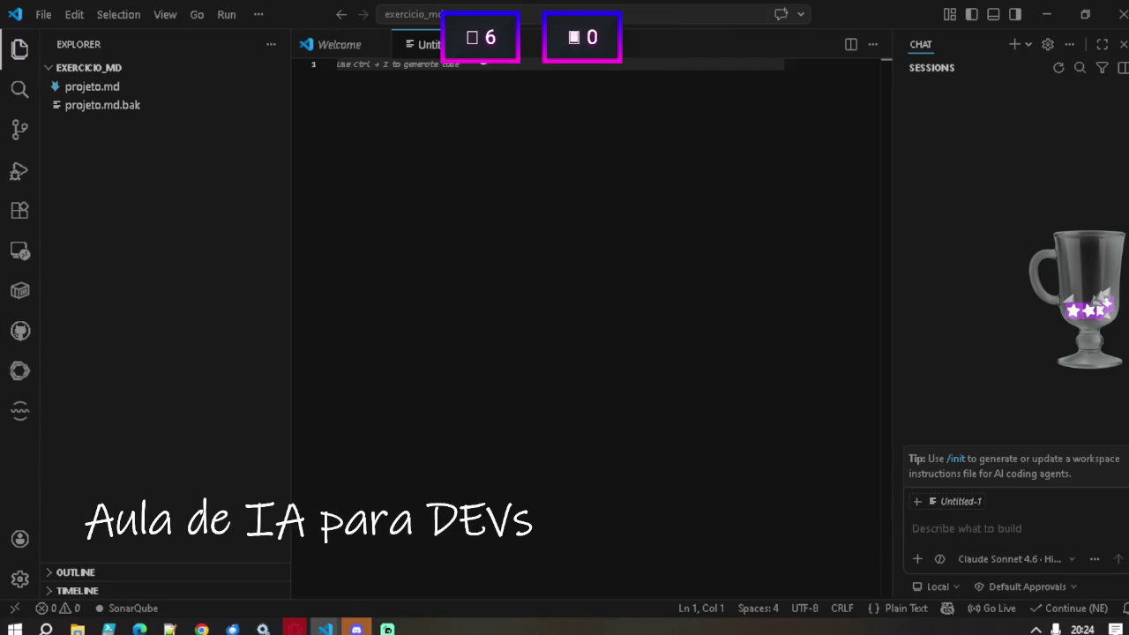
{"action": "left_click", "coordinate": [482, 44]}
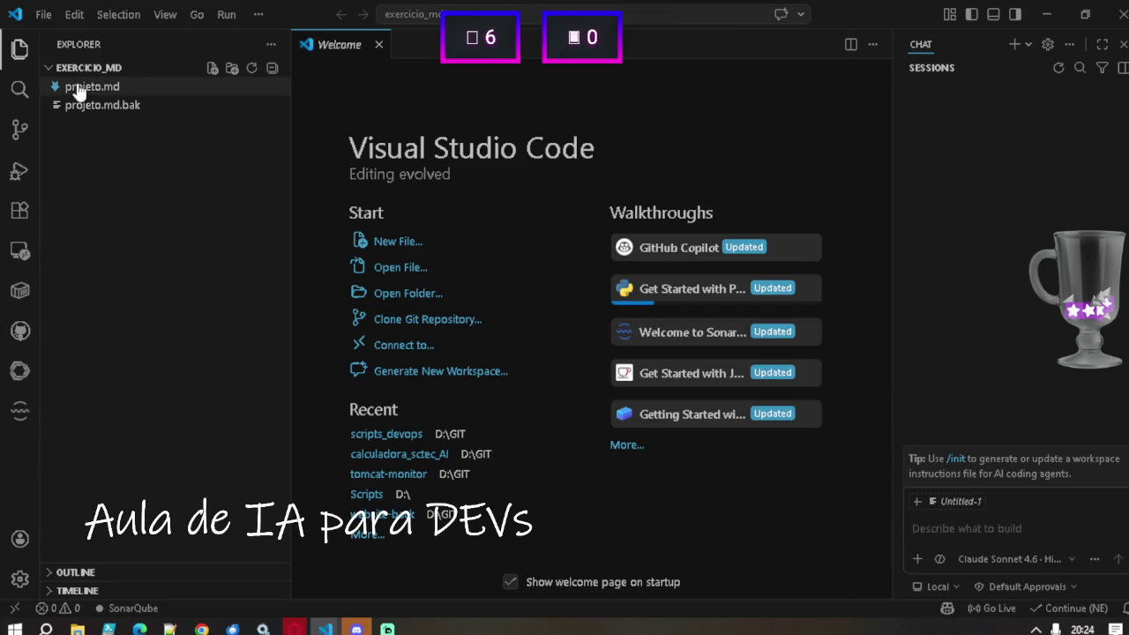
{"action": "left_click", "coordinate": [88, 86]}
{"action": "left_click", "coordinate": [988, 523]}
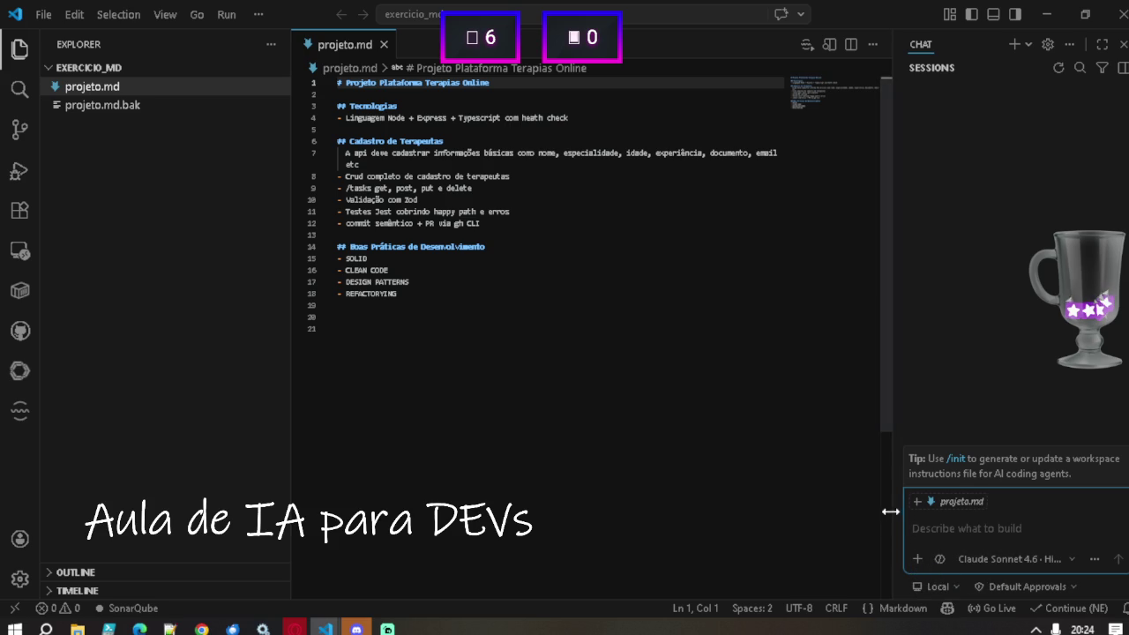
{"action": "left_click_drag", "start_coordinate": [891, 507], "coordinate": [608, 446]}
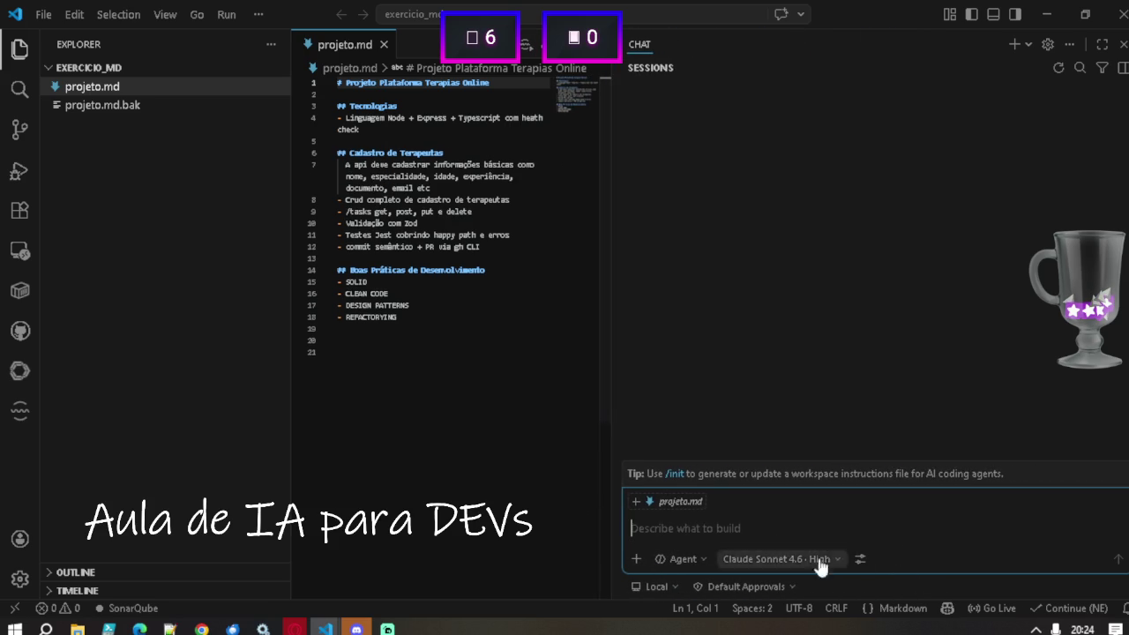
Switch the chat from Agent to Plan mode.
{"action": "left_click", "coordinate": [686, 561]}
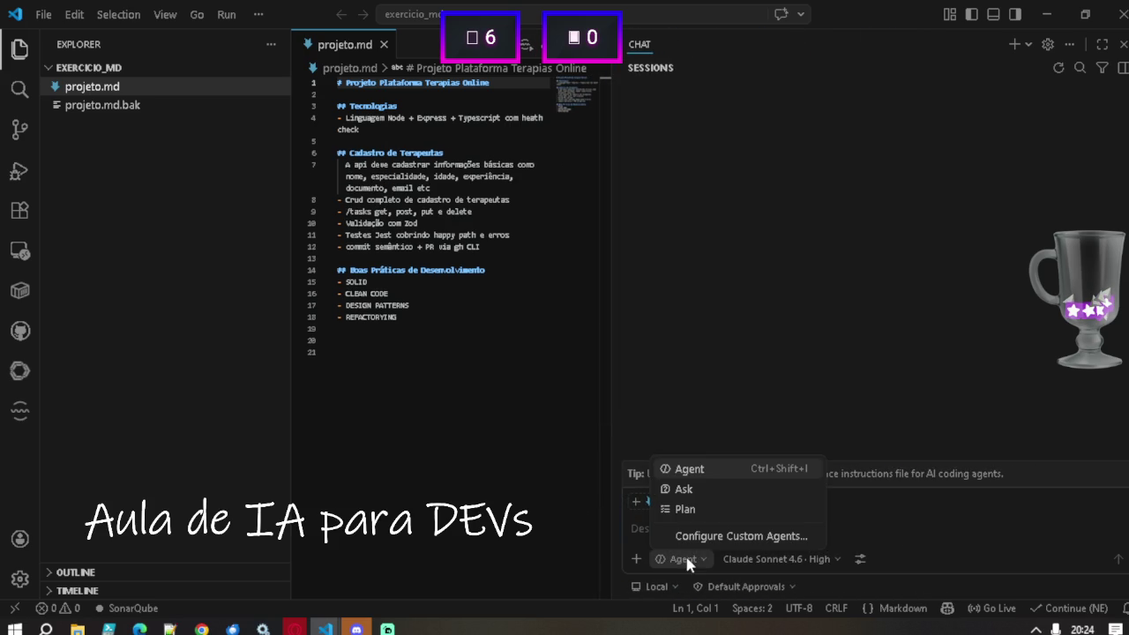
{"action": "left_click", "coordinate": [687, 509]}
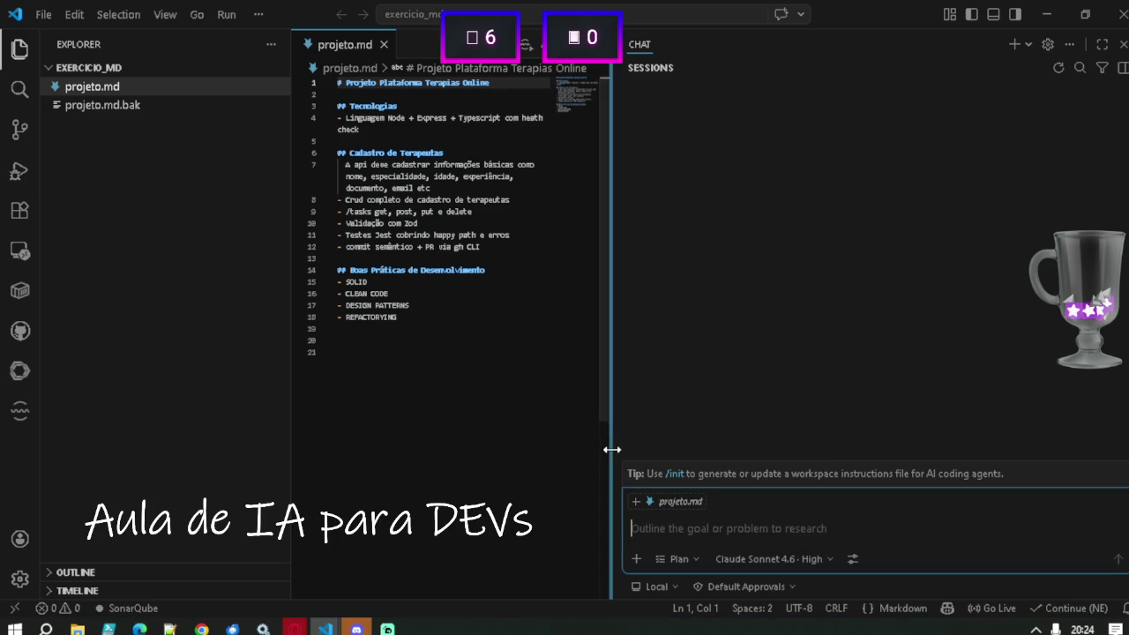
{"action": "left_click_drag", "start_coordinate": [614, 449], "coordinate": [768, 456]}
Draft the prompt asking to analyse the project file, plan its implementation and suggest improvements.
{"action": "type", "text": "aNALISE ESTE PROJE"}
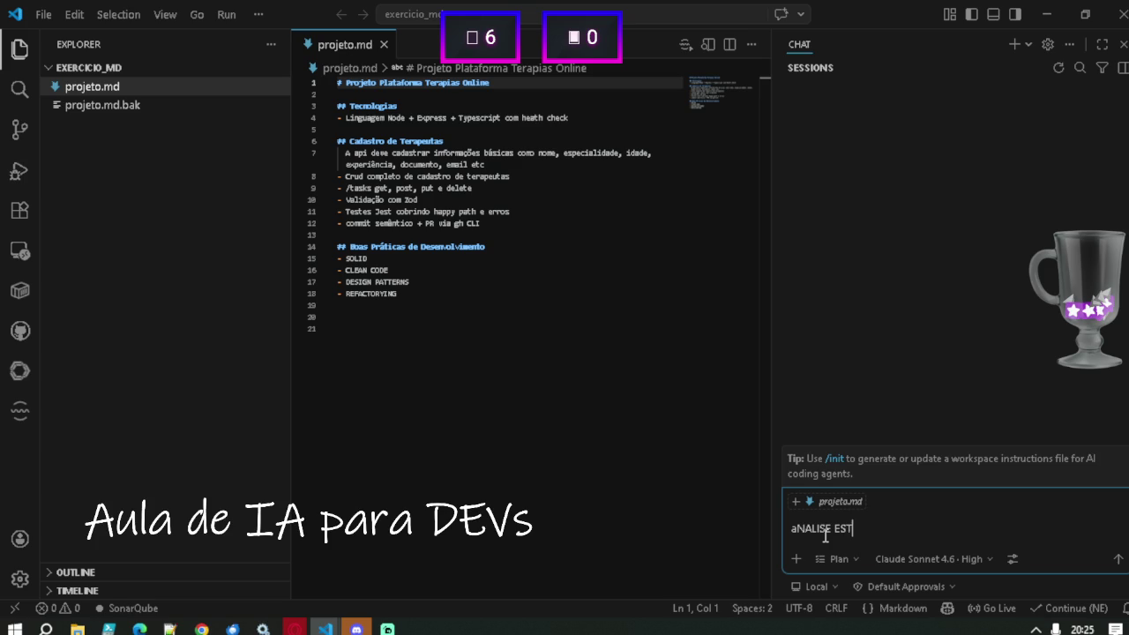
{"action": "type", "text": "TO COM "}
{"action": "type", "text": "O ARQUI"}
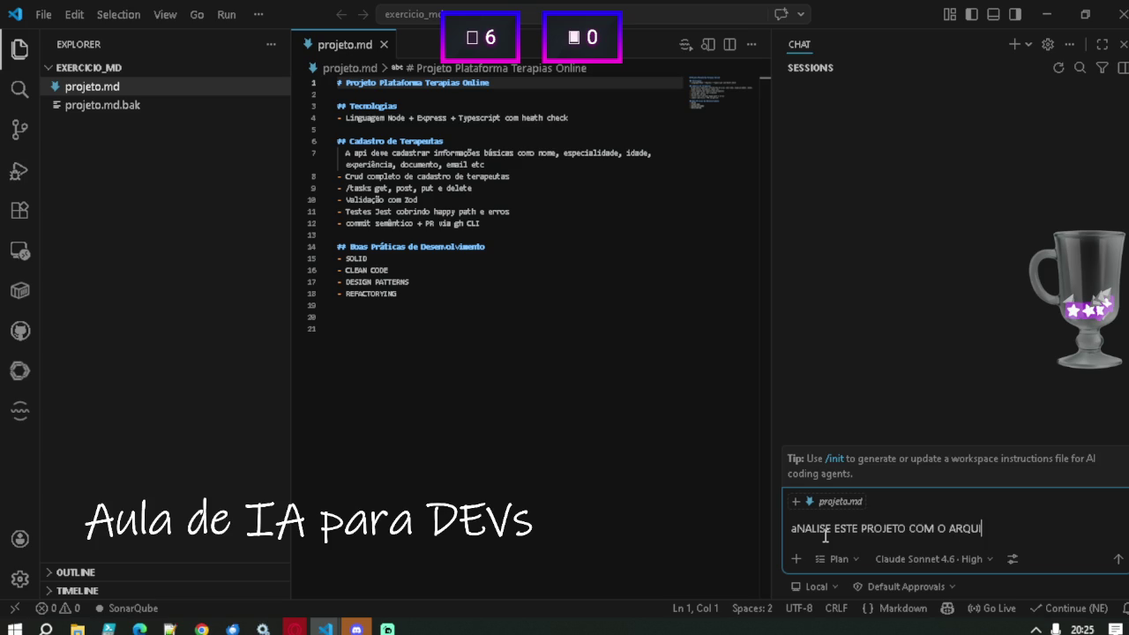
{"action": "type", "text": "VO DE PROJETO"}
{"action": "type", "text": " E "}
{"action": "type", "text": "SUGIRA"}
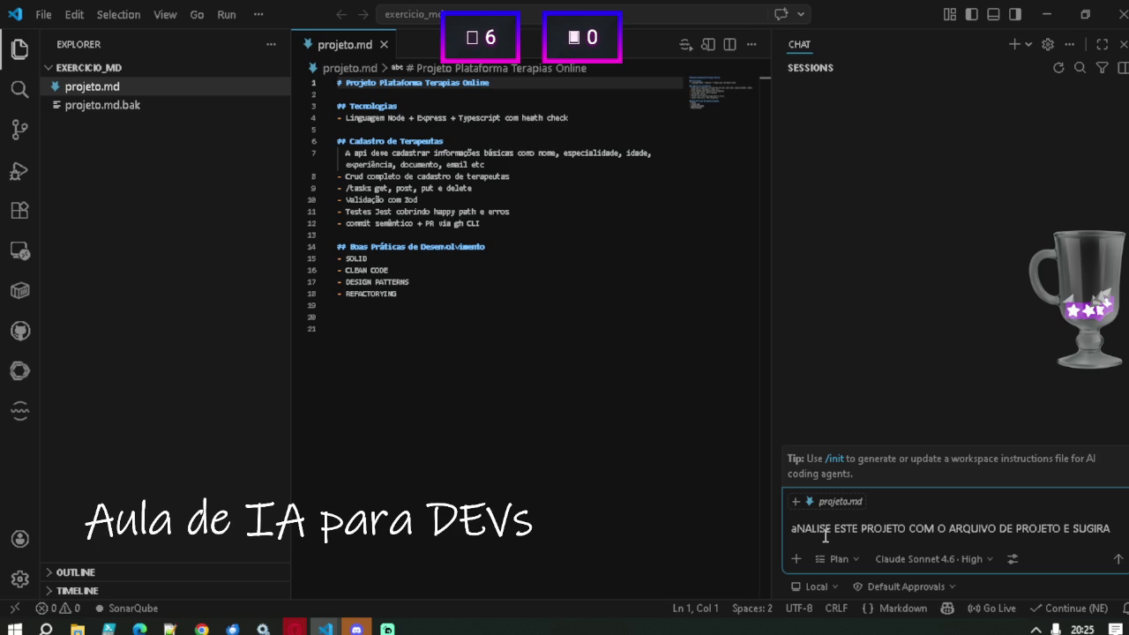
{"action": "key", "text": "ctrl+shift+Left"}
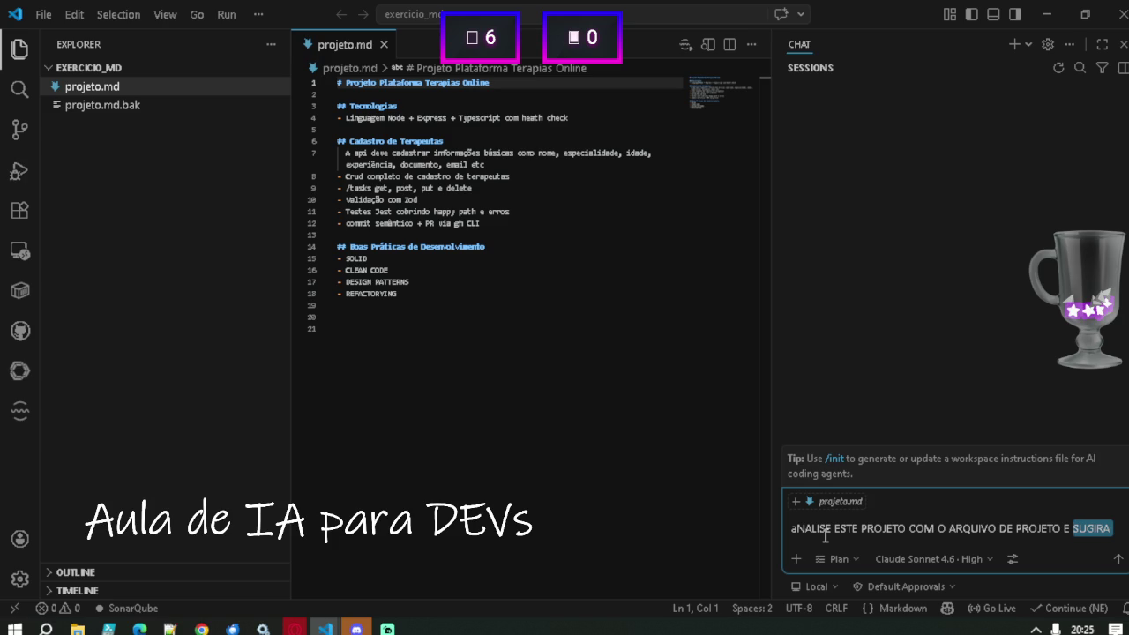
{"action": "key", "text": "BackSpace"}
{"action": "key", "text": "BackSpace"}
{"action": "type", "text": "e planeje "}
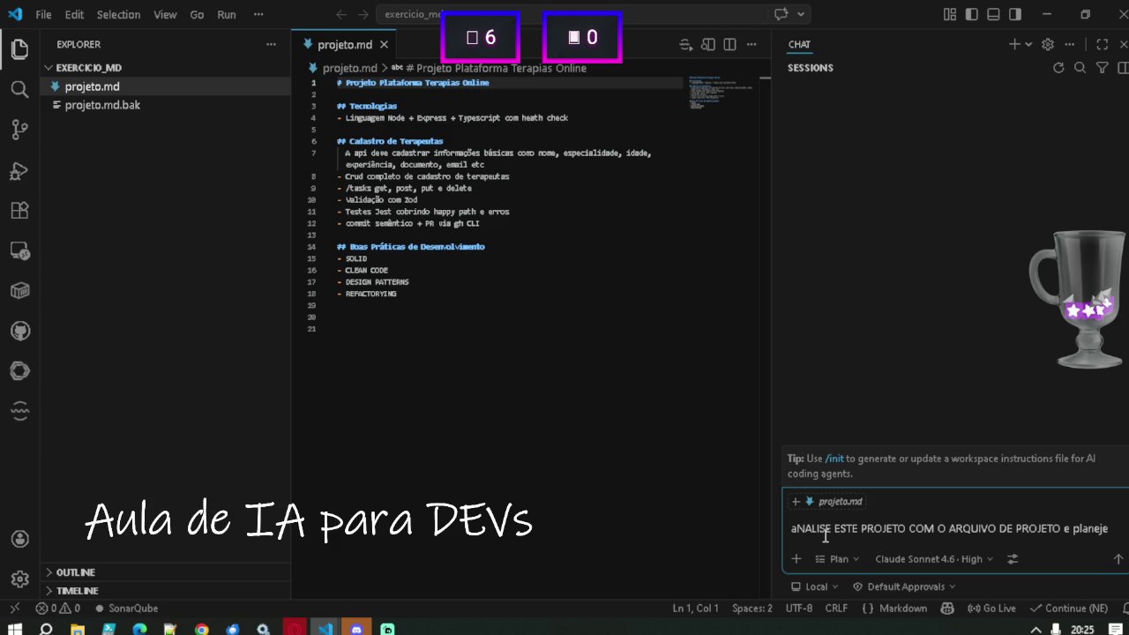
{"action": "type", "text": "a sua"}
{"action": "type", "text": " implement"}
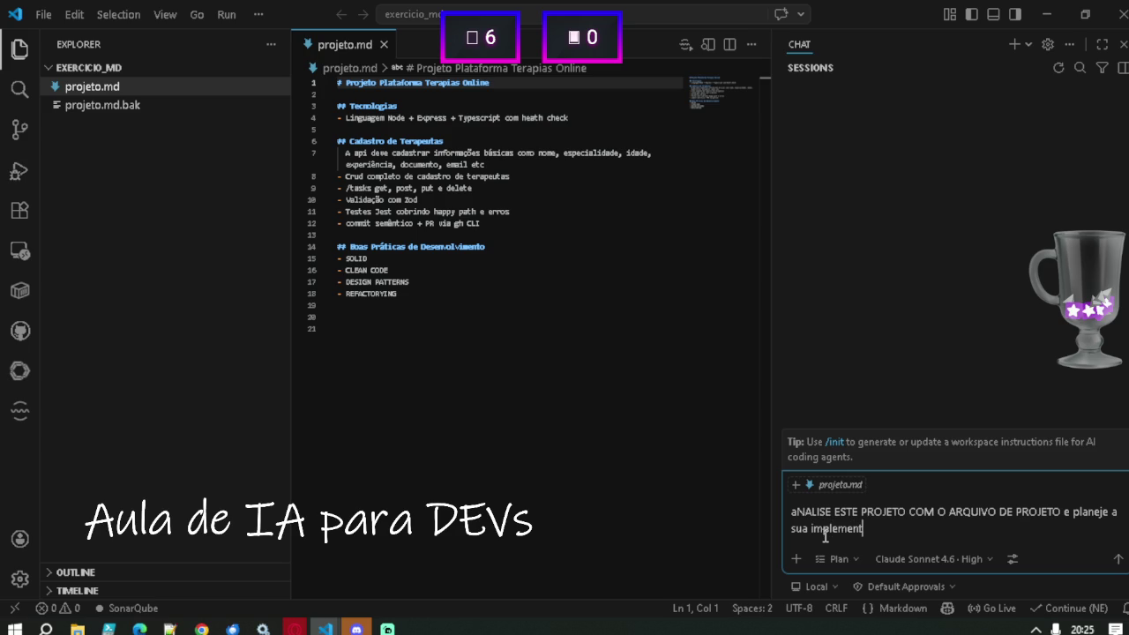
{"action": "type", "text": "ação com sugest~o"}
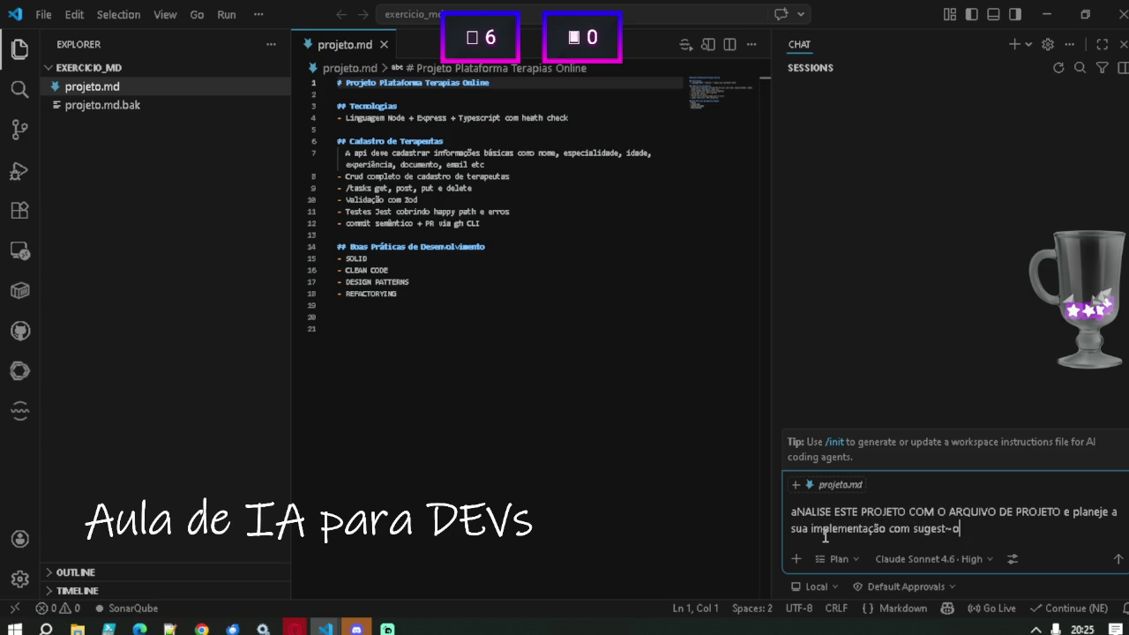
{"action": "key", "text": "BackSpace"}
{"action": "key", "text": "BackSpace"}
{"action": "type", "text": "ões"}
{"action": "type", "text": " de melgoria"}
{"action": "double_click", "coordinate": [1010, 528]}
{"action": "type", "text": "melhoria"}
Capitalise 'Analise', change PROJETO to PROJETO.md, and send the analysis request.
{"action": "key", "text": "Up"}
{"action": "key", "text": "Delete"}
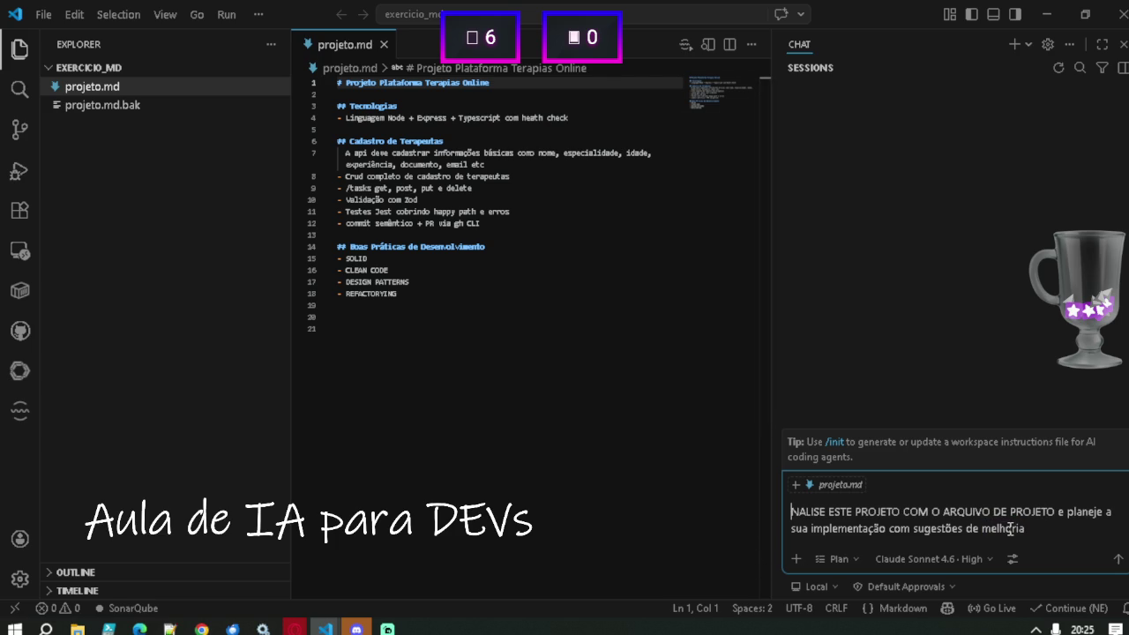
{"action": "type", "text": "A"}
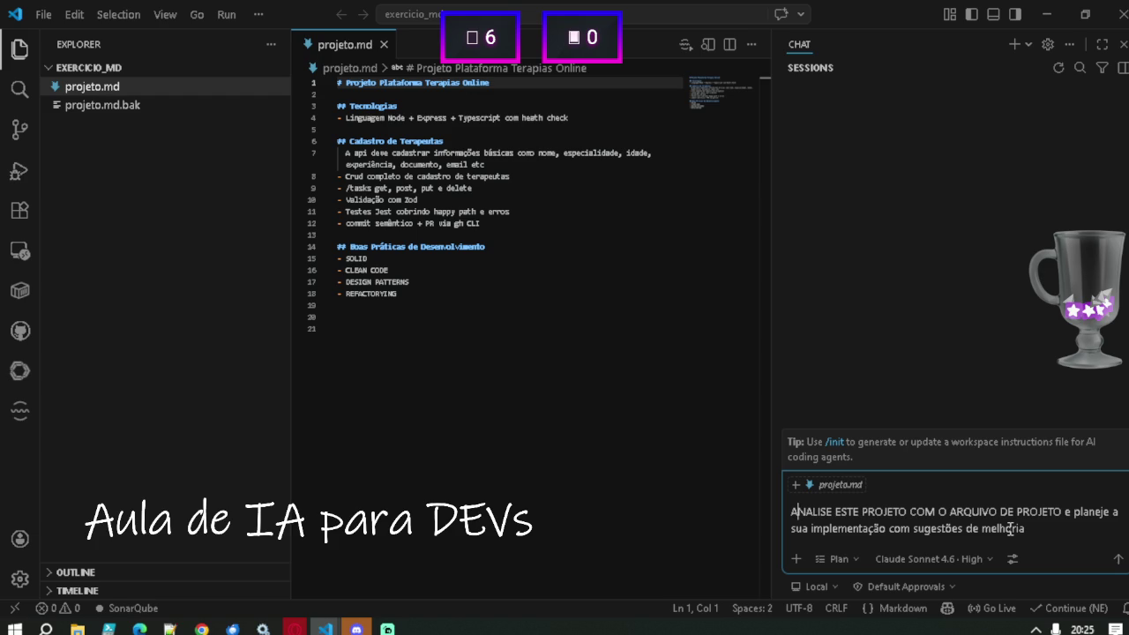
{"action": "key", "text": "shift+End"}
{"action": "key", "text": "ctrl+shift+Left"}
{"action": "key", "text": "ctrl+shift+Left"}
{"action": "key", "text": "ctrl+shift+Left"}
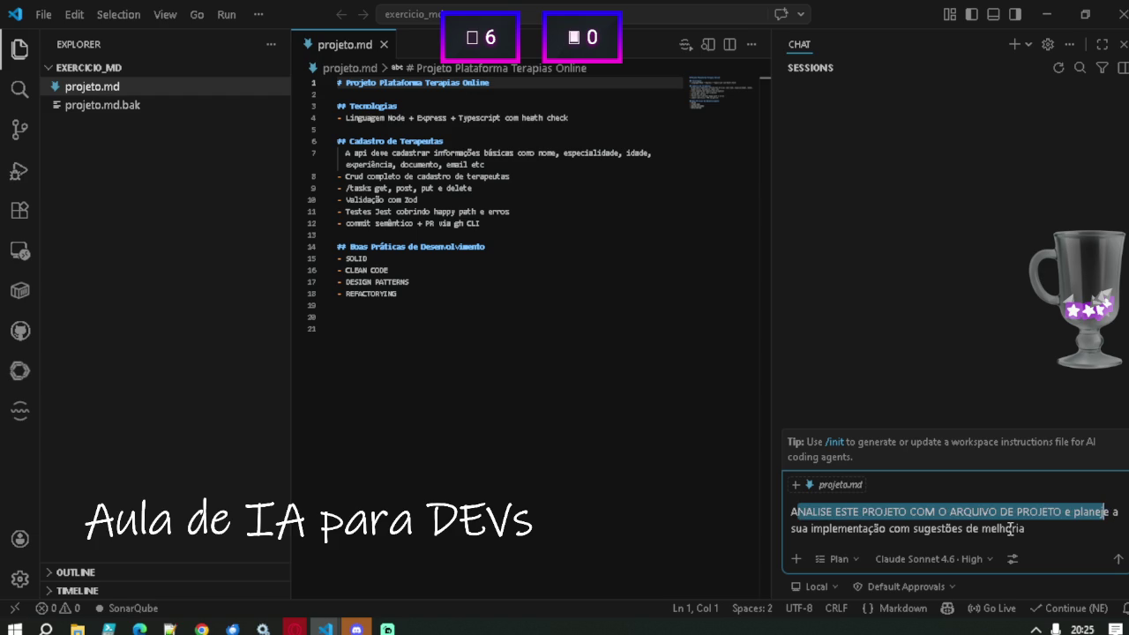
{"action": "key", "text": "Left"}
{"action": "key", "text": "Down"}
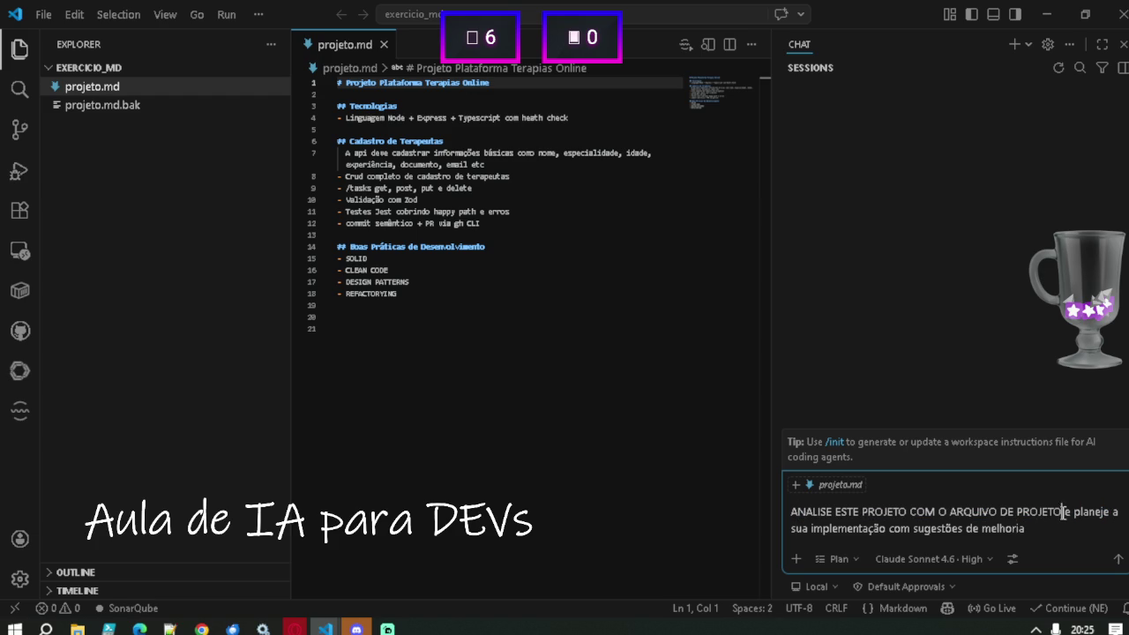
{"action": "type", "text": ".md"}
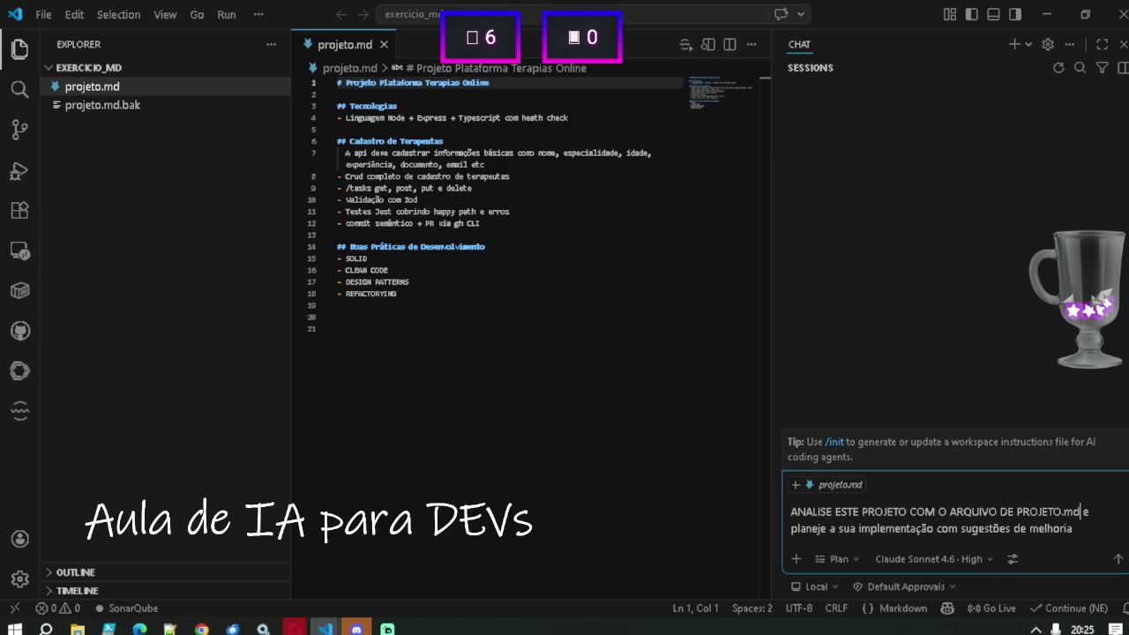
{"action": "left_click", "coordinate": [1118, 559]}
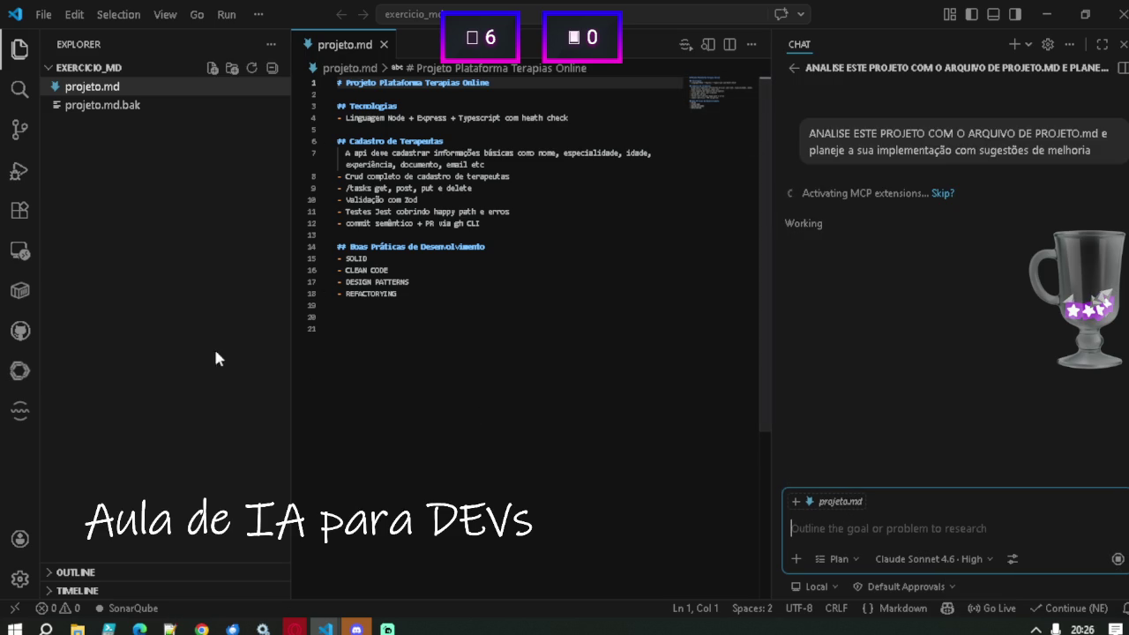
Narrow the file sidebar and widen the chat panel while the assistant reads projeto.md.
{"action": "left_click_drag", "start_coordinate": [292, 357], "coordinate": [219, 361]}
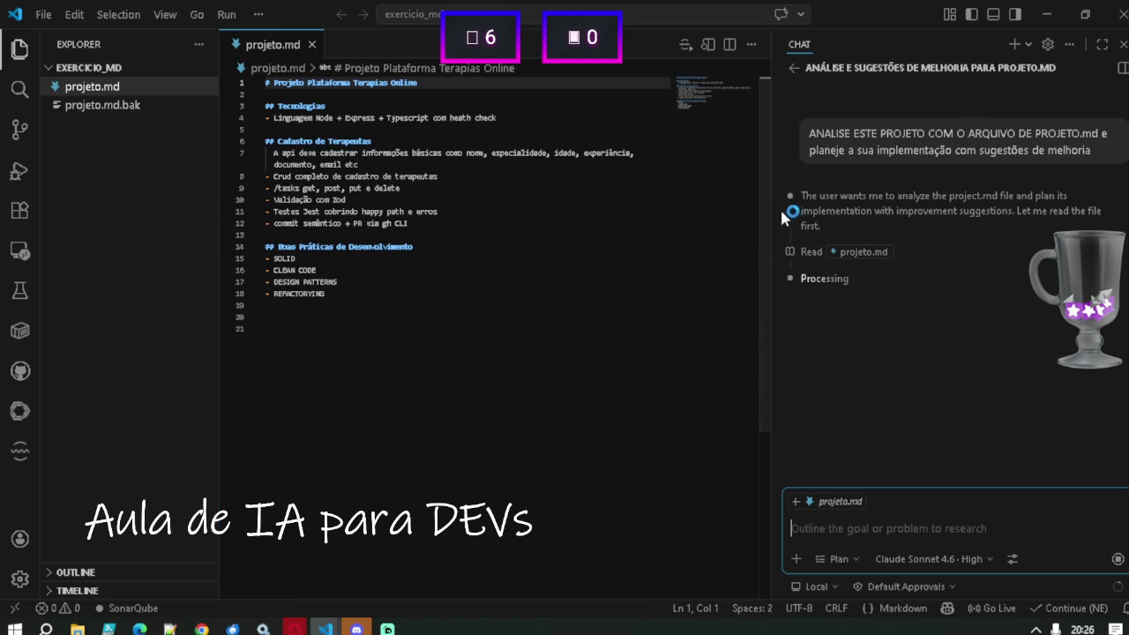
{"action": "left_click_drag", "start_coordinate": [772, 216], "coordinate": [685, 282]}
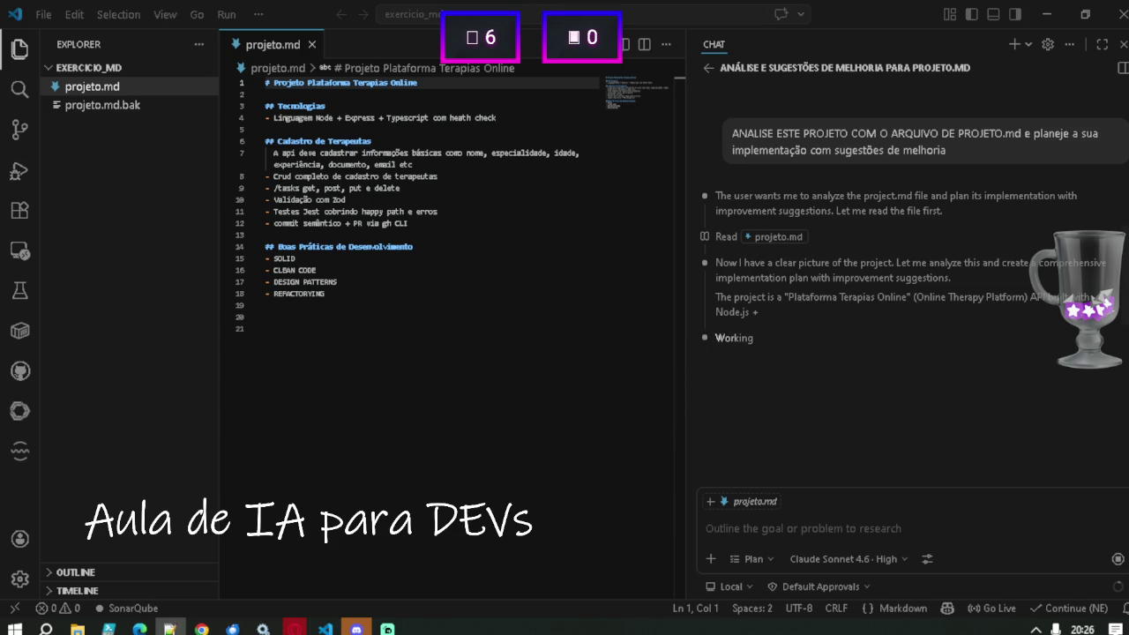
{"action": "right_click", "coordinate": [129, 169]}
Create a new file named milestone.md in the exercicio_md folder.
{"action": "mouse_move", "coordinate": [258, 242]}
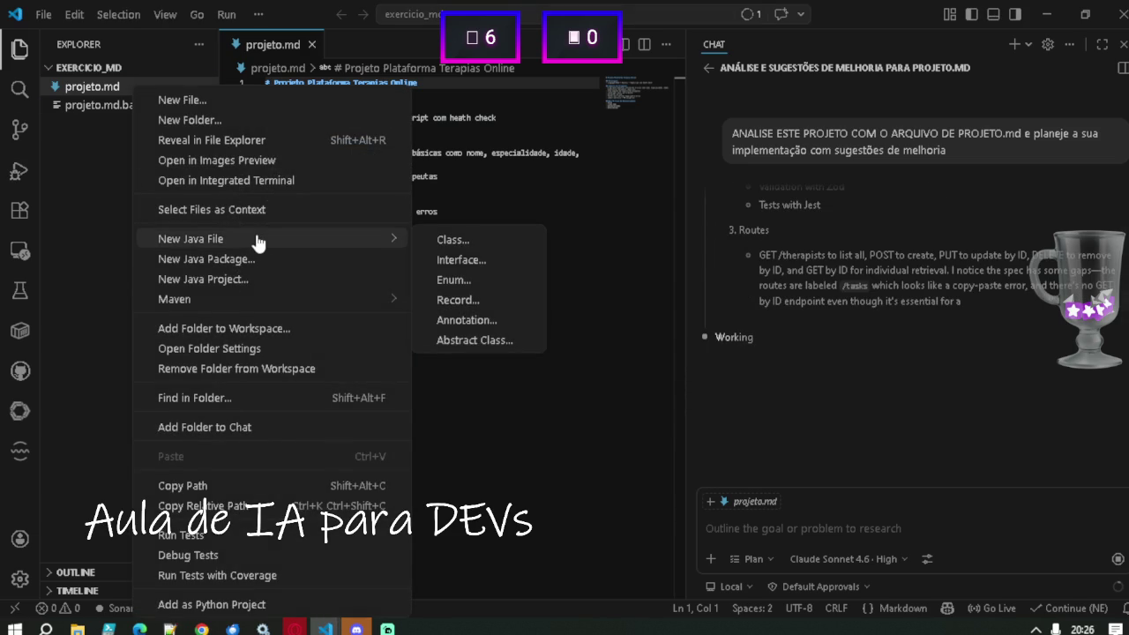
{"action": "left_click", "coordinate": [210, 103]}
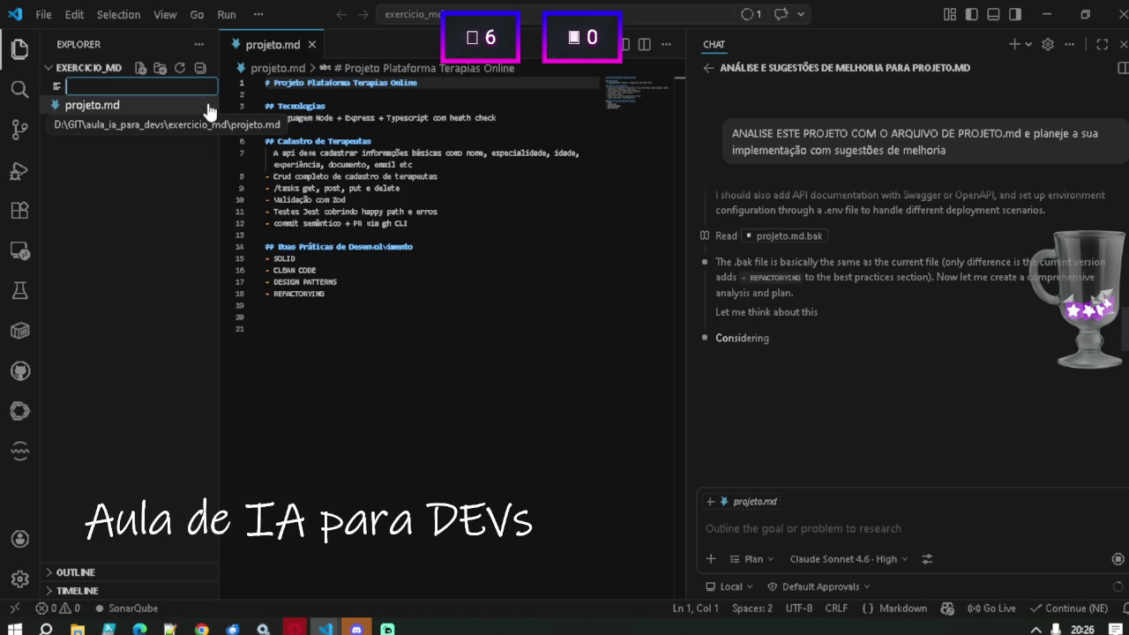
{"action": "type", "text": "h"}
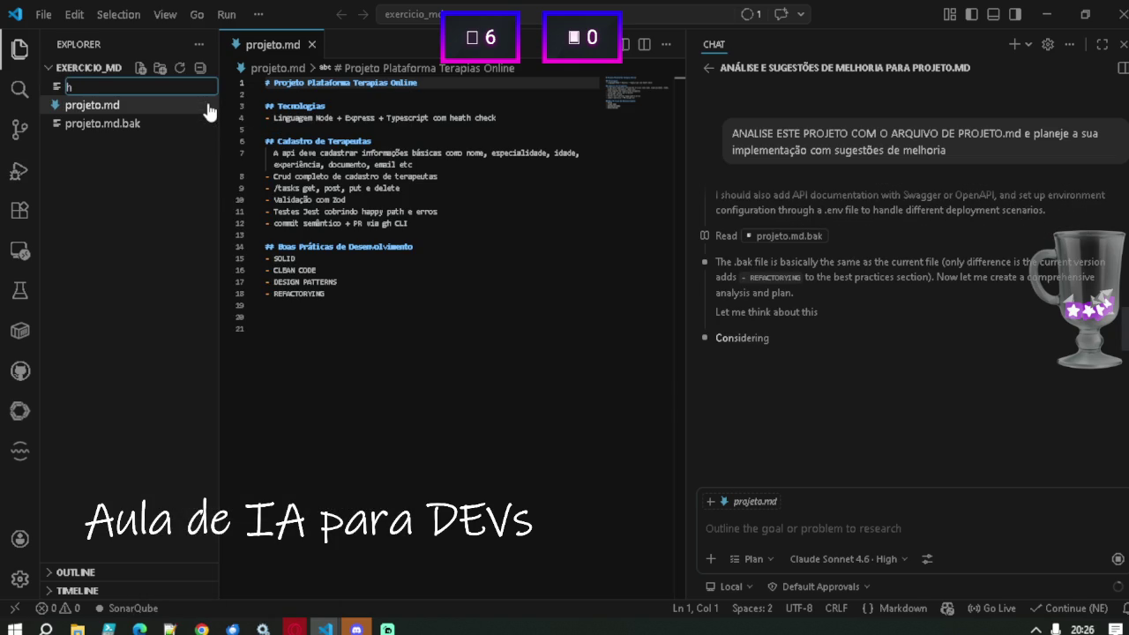
{"action": "key", "text": "BackSpace"}
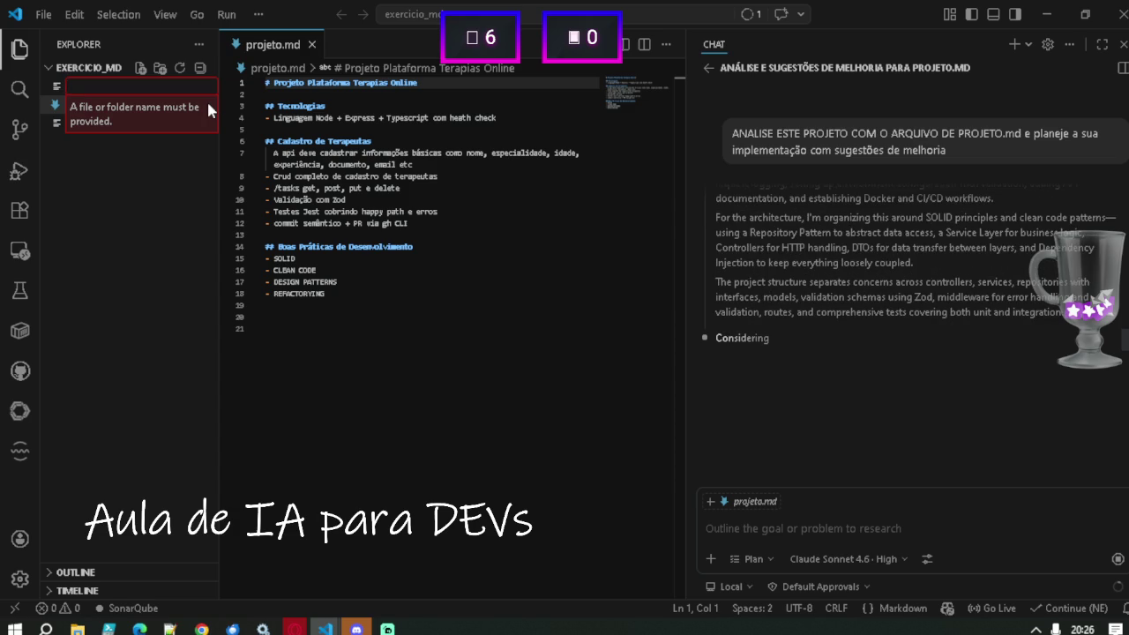
{"action": "type", "text": "milestone"}
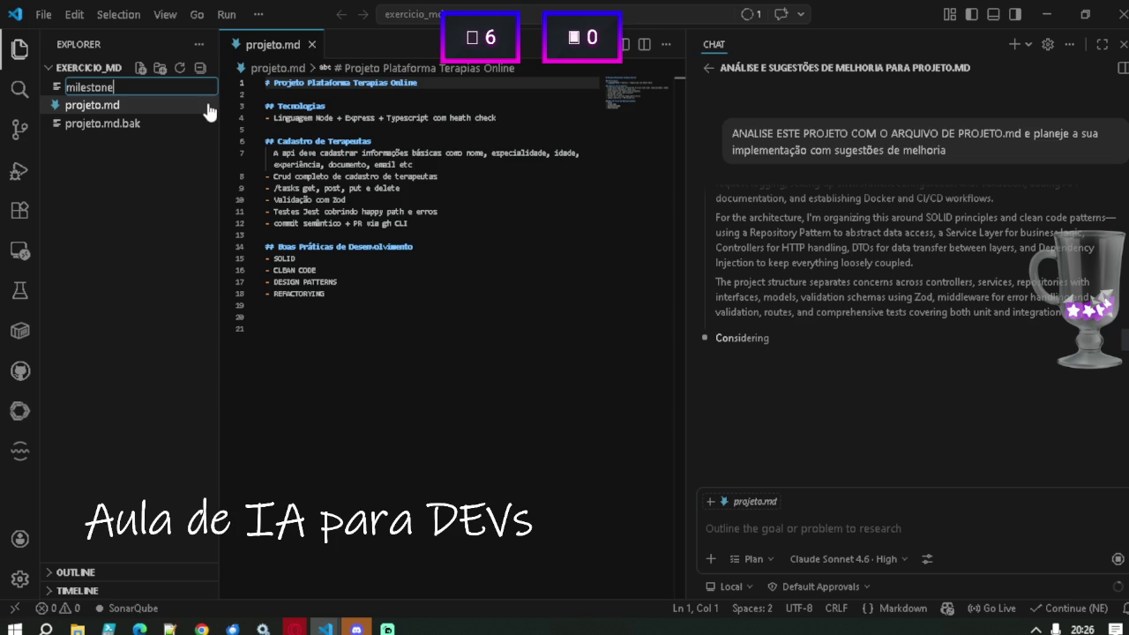
{"action": "type", "text": ".md"}
{"action": "key", "text": "Return"}
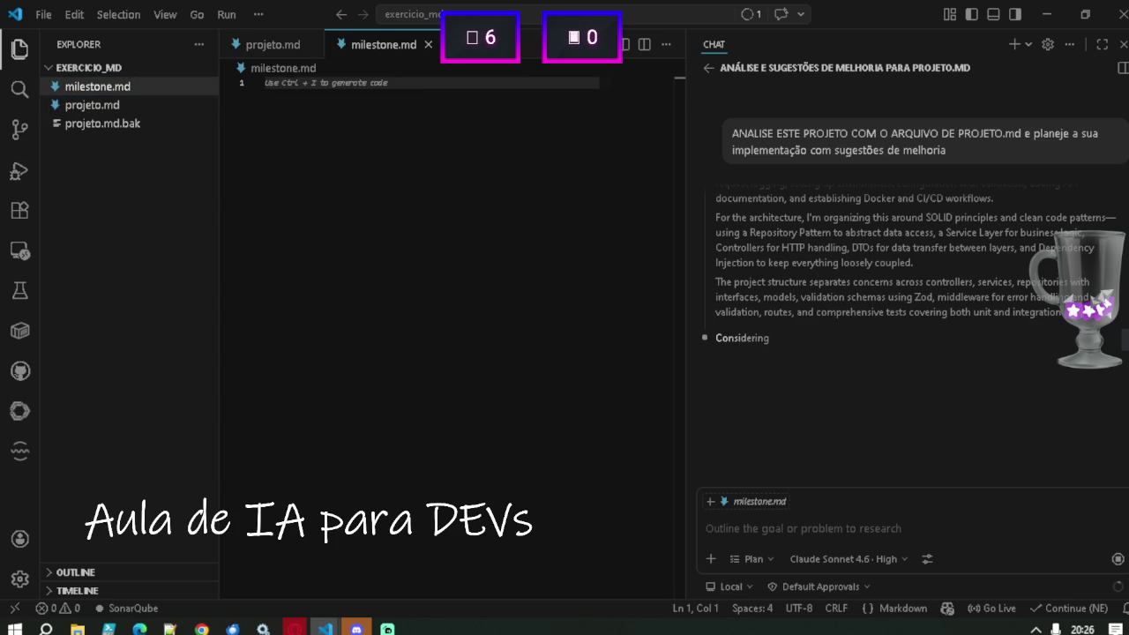
{"action": "key", "text": "alt+Tab"}
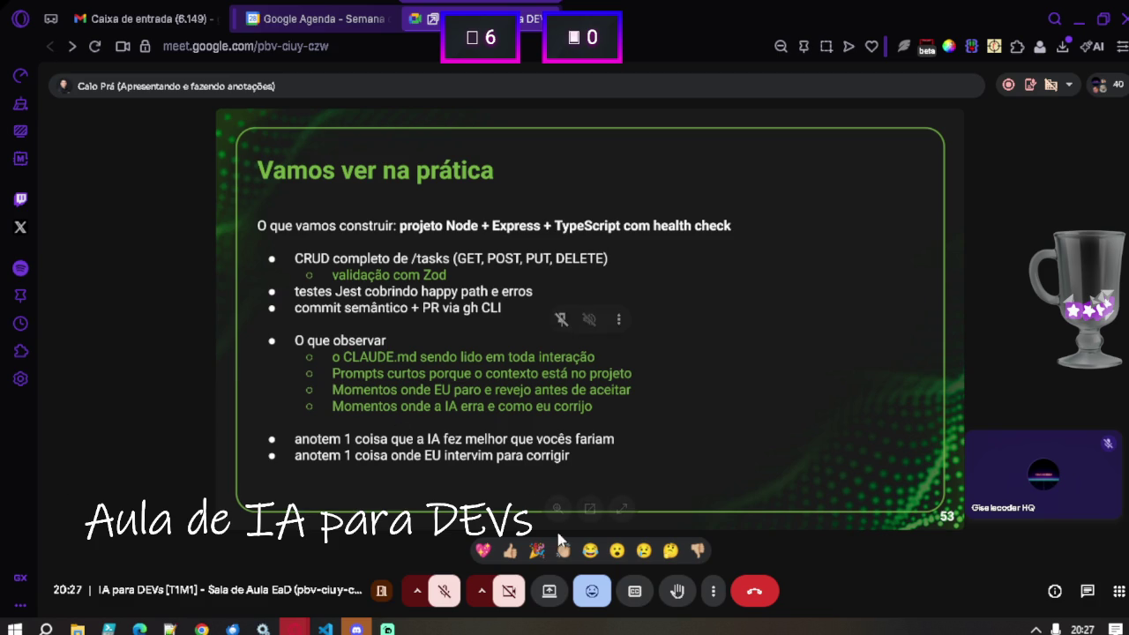
{"action": "mouse_move", "coordinate": [324, 628]}
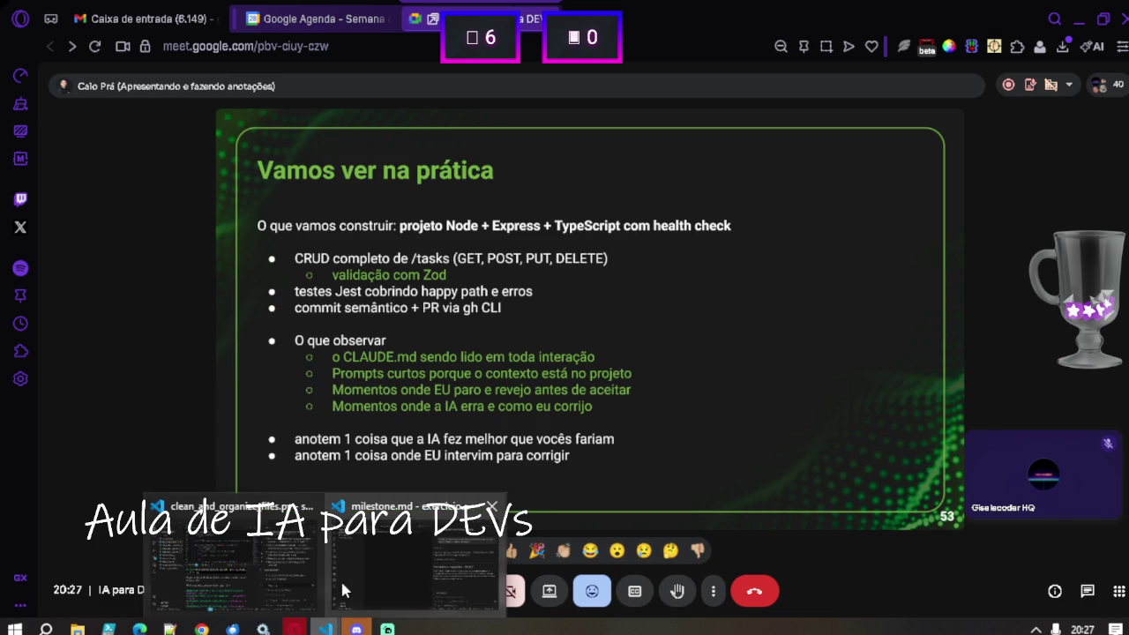
{"action": "left_click", "coordinate": [389, 571]}
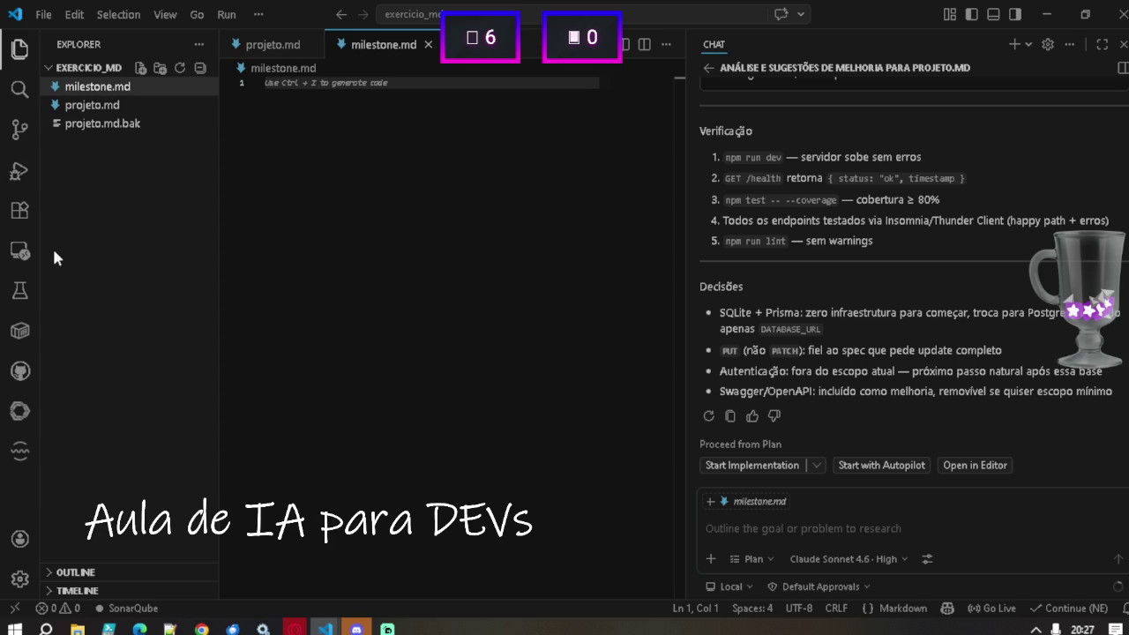
Widen the chat panel slightly and reopen projeto.md from the Explorer once the plan is done.
{"action": "left_click_drag", "start_coordinate": [684, 289], "coordinate": [664, 288]}
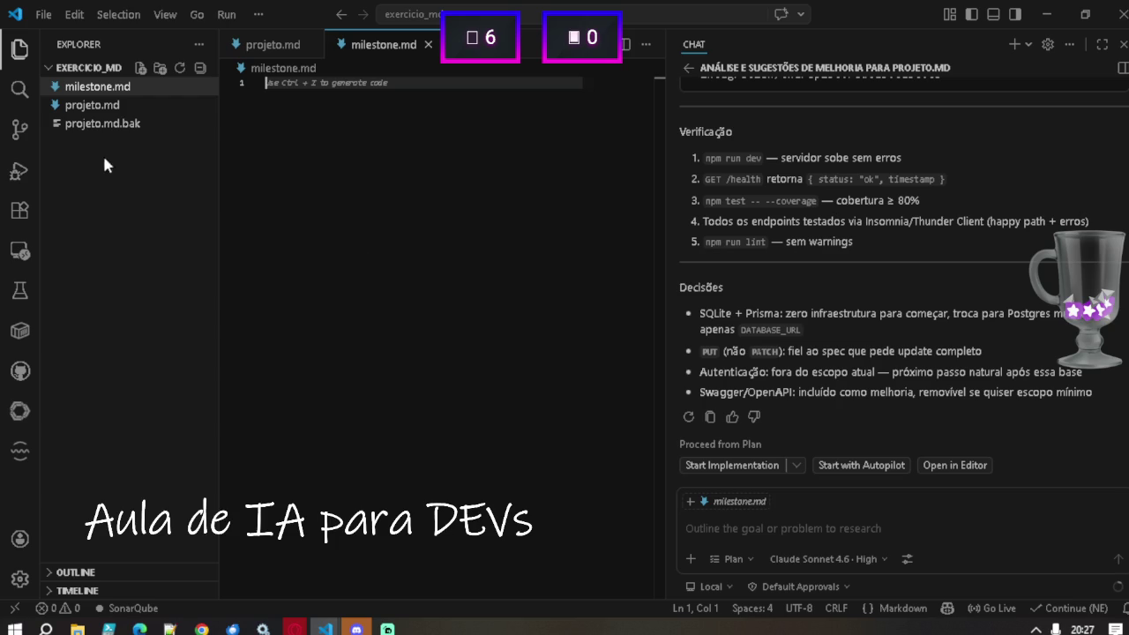
{"action": "key", "text": "ctrl+shift+e"}
{"action": "left_click", "coordinate": [131, 107]}
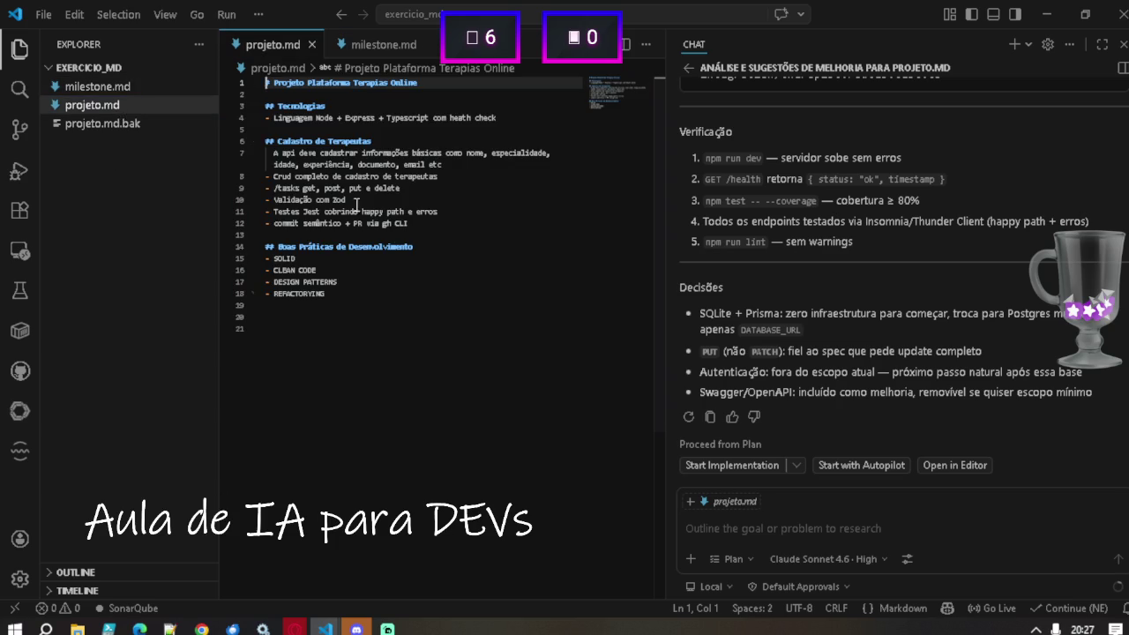
Add a '## MILESTONE' heading on a new line after the REFACTORYING item.
{"action": "left_click", "coordinate": [365, 303]}
{"action": "key", "text": "Return"}
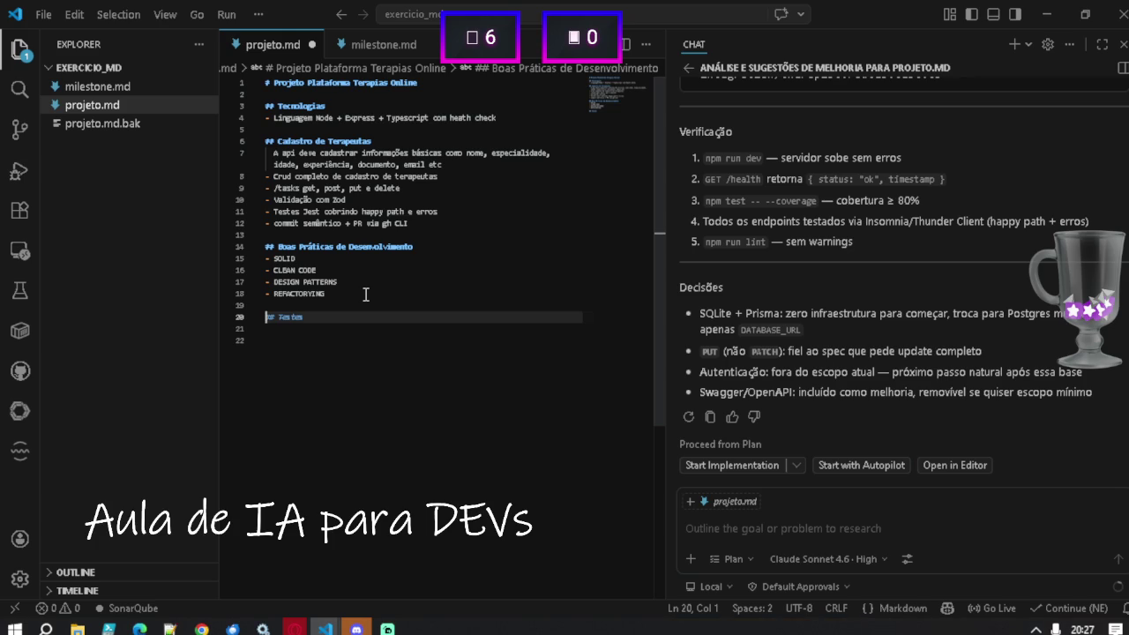
{"action": "key", "text": "Up"}
{"action": "key", "text": "Up"}
{"action": "key", "text": "Up"}
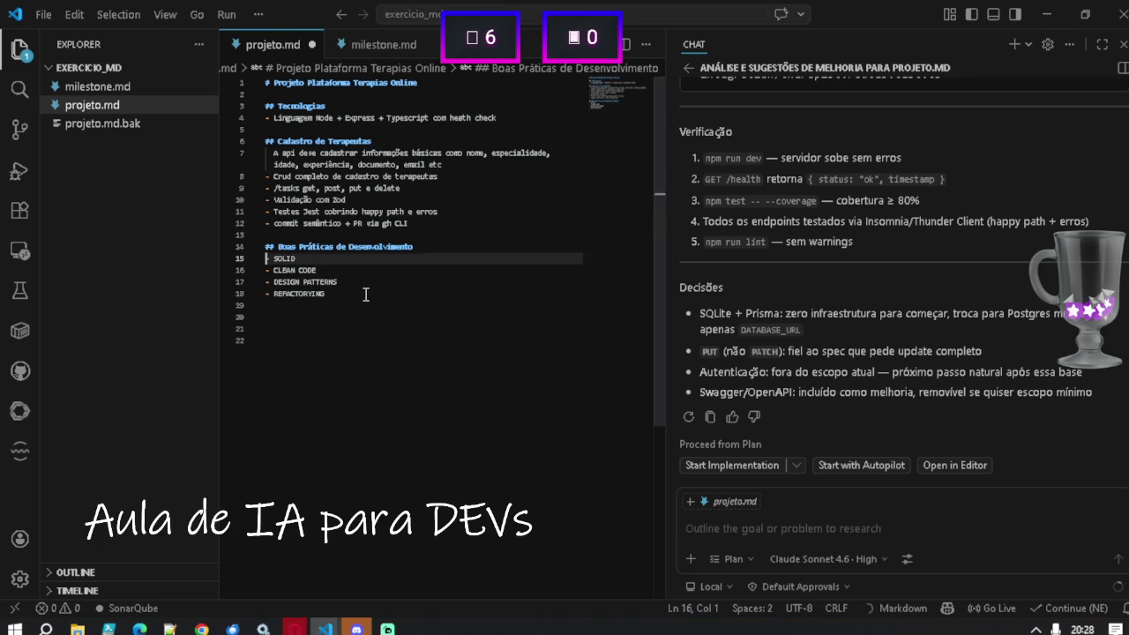
{"action": "key", "text": "Return"}
{"action": "key", "text": "Up"}
{"action": "key", "text": "Return"}
{"action": "key", "text": "Up"}
{"action": "key", "text": "BackSpace"}
{"action": "key", "text": "BackSpace"}
{"action": "key", "text": "Down"}
{"action": "key", "text": "Down"}
{"action": "key", "text": "Down"}
{"action": "key", "text": "Return"}
{"action": "key", "text": "Return"}
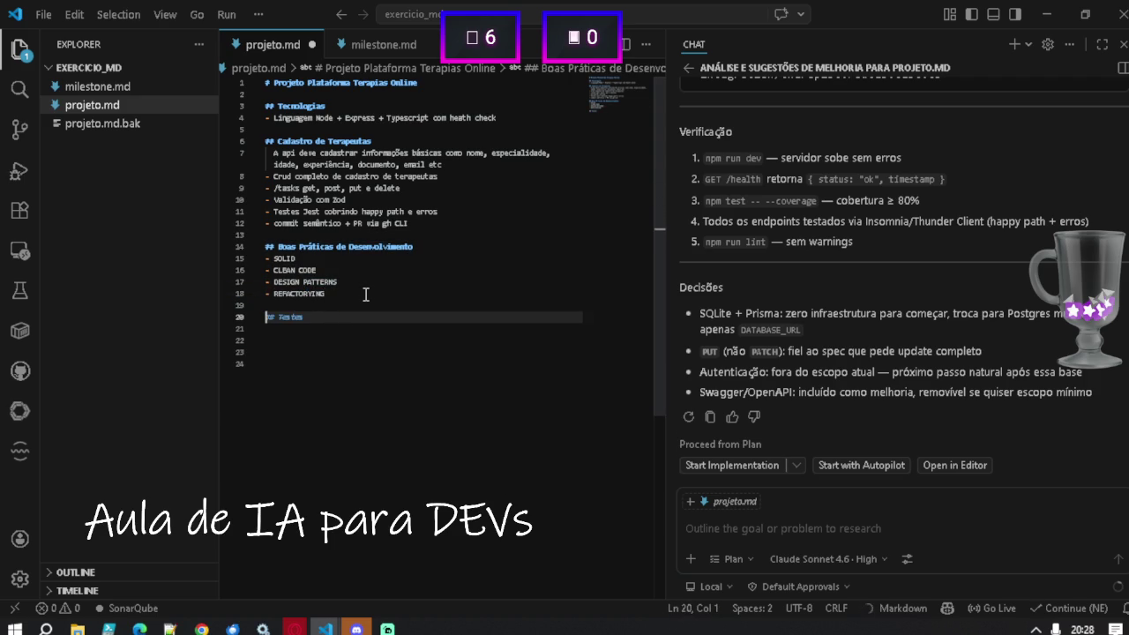
{"action": "type", "text": "#"}
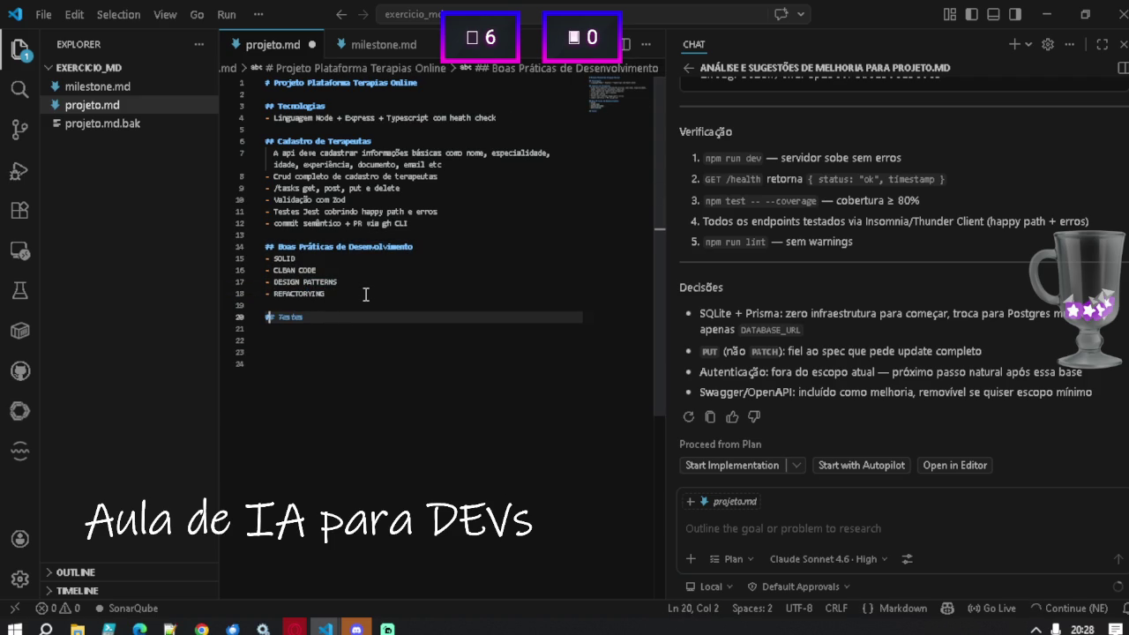
{"action": "type", "text": "# MILESTONE"}
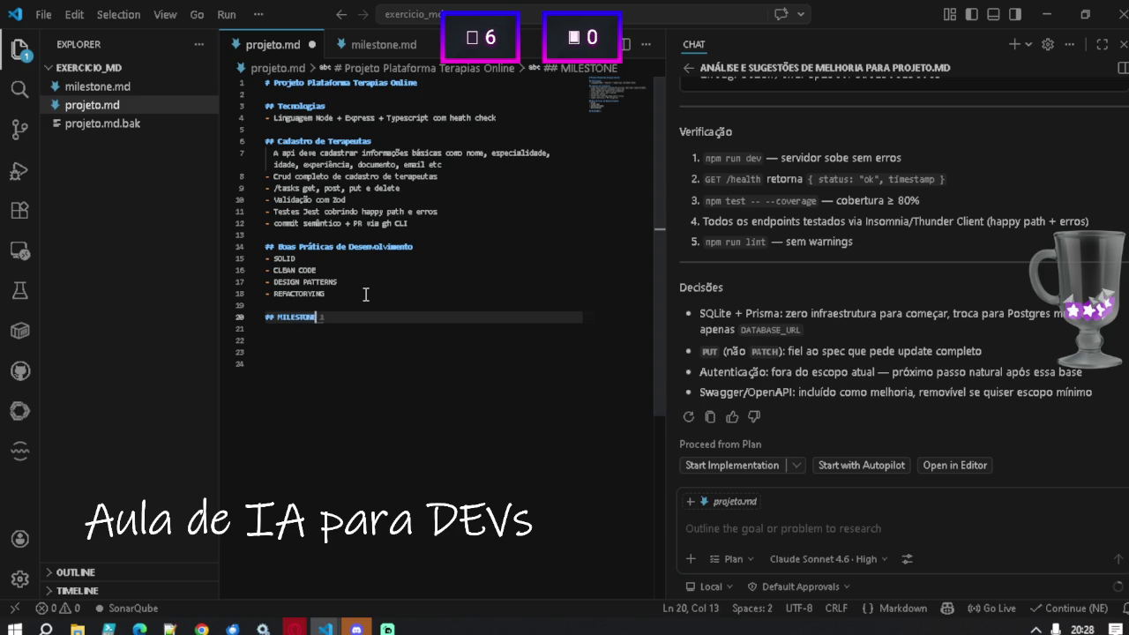
Write a MILESTONE bullet: after each implementation, update the milestone file, accepting Copilot's suggested ending.
{"action": "key", "text": "Return"}
{"action": "type", "text": "-"}
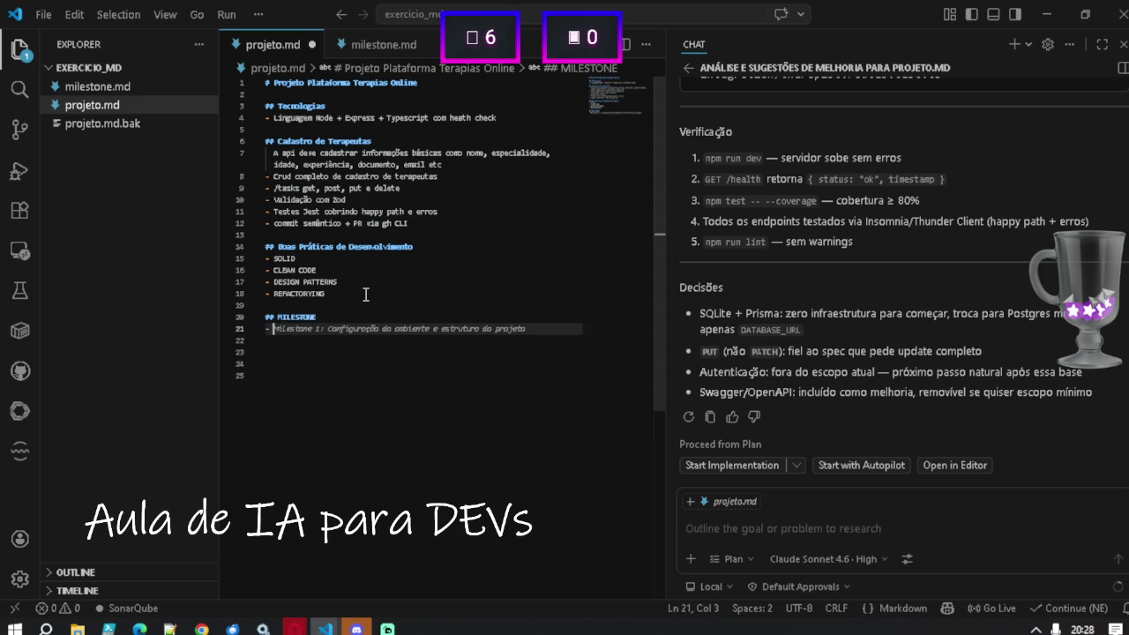
{"action": "type", "text": "- M"}
{"action": "type", "text": "pós"}
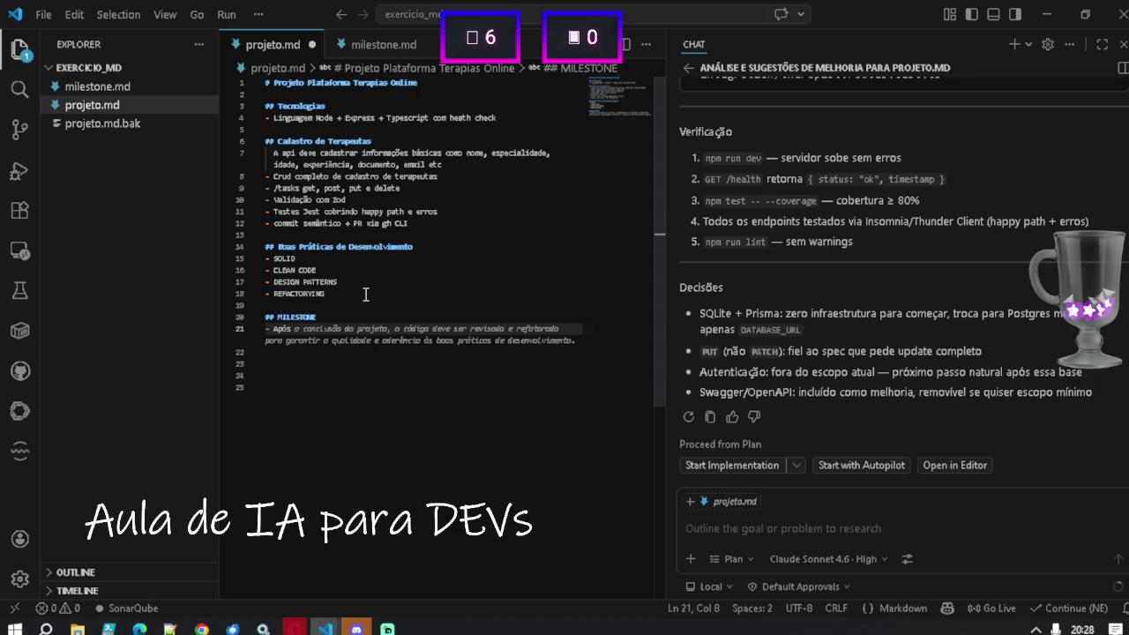
{"action": "type", "text": "coda "}
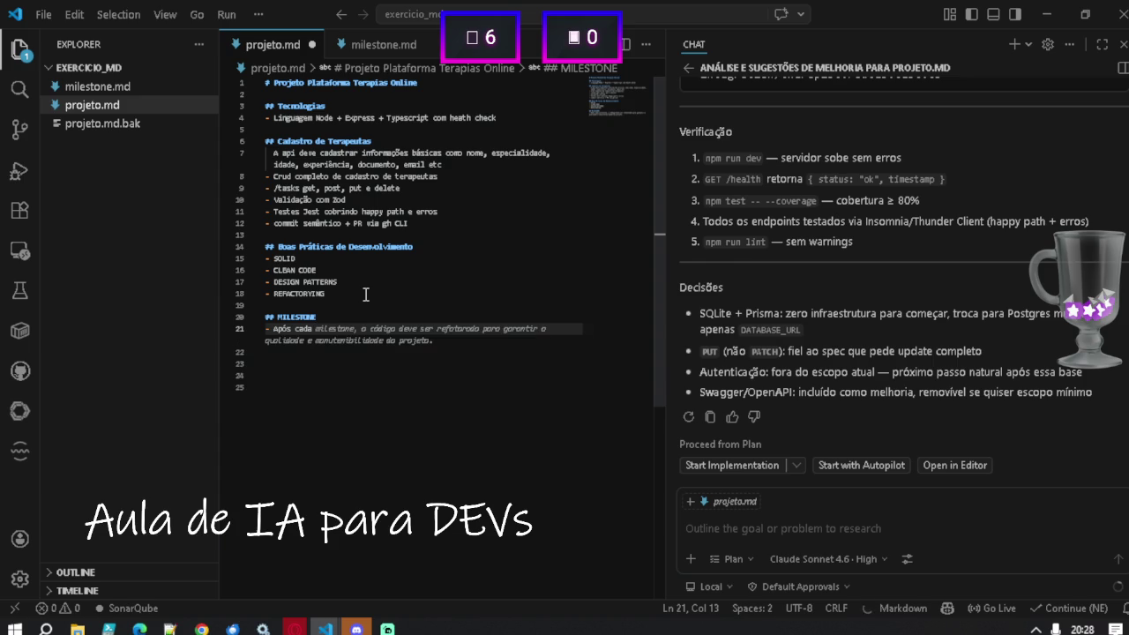
{"action": "type", "text": "co"}
{"action": "key", "text": "BackSpace"}
{"action": "key", "text": "BackSpace"}
{"action": "type", "text": "commit de d"}
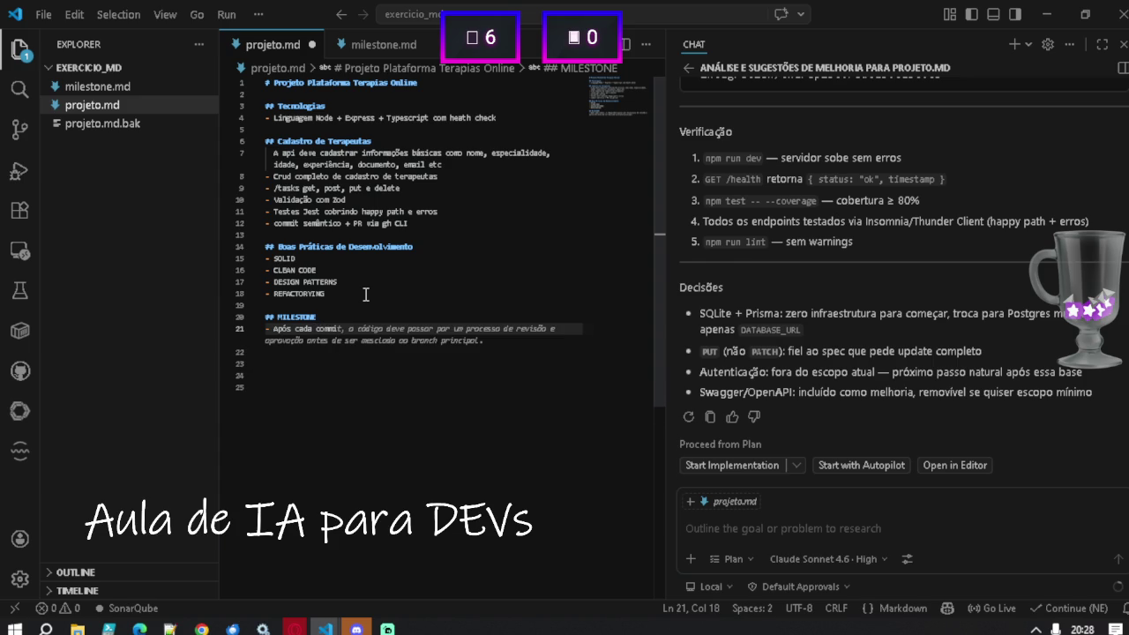
{"action": "key", "text": "BackSpace"}
{"action": "type", "text": "entre"}
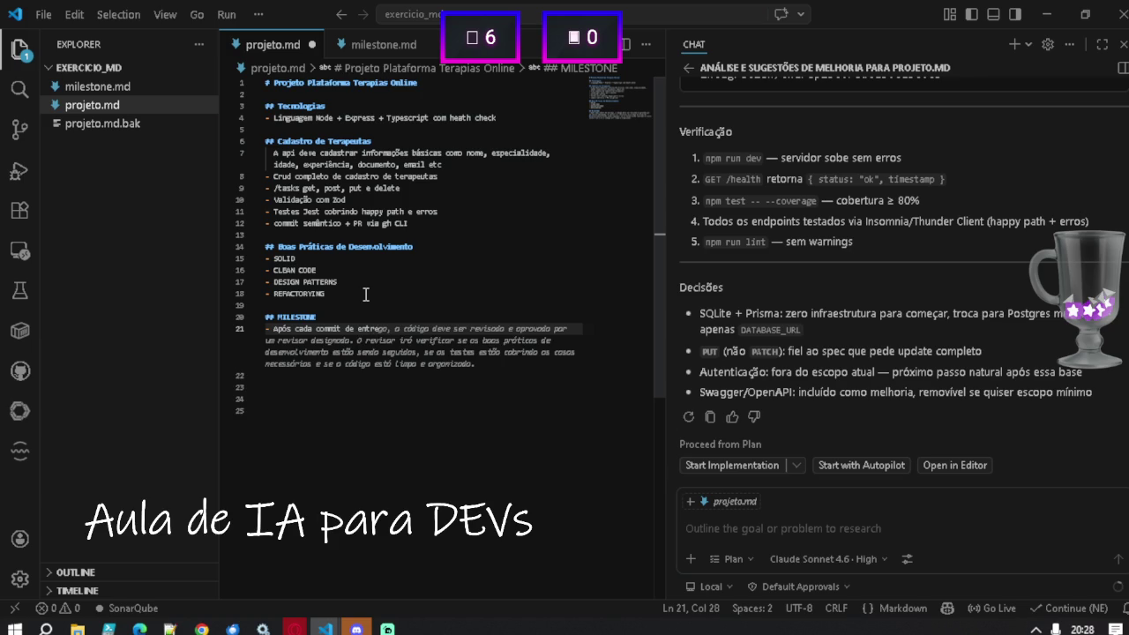
{"action": "type", "text": "ga"}
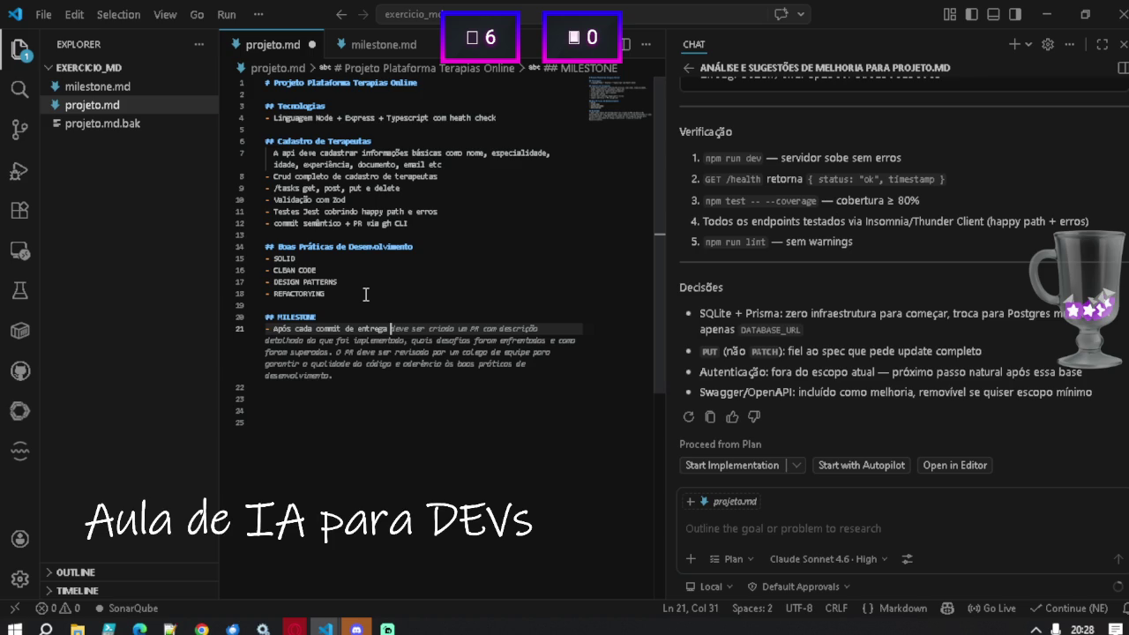
{"action": "key", "text": "BackSpace"}
{"action": "key", "text": "ctrl+shift+Left"}
{"action": "key", "text": "ctrl+shift+Left"}
{"action": "key", "text": "ctrl+shift+Left"}
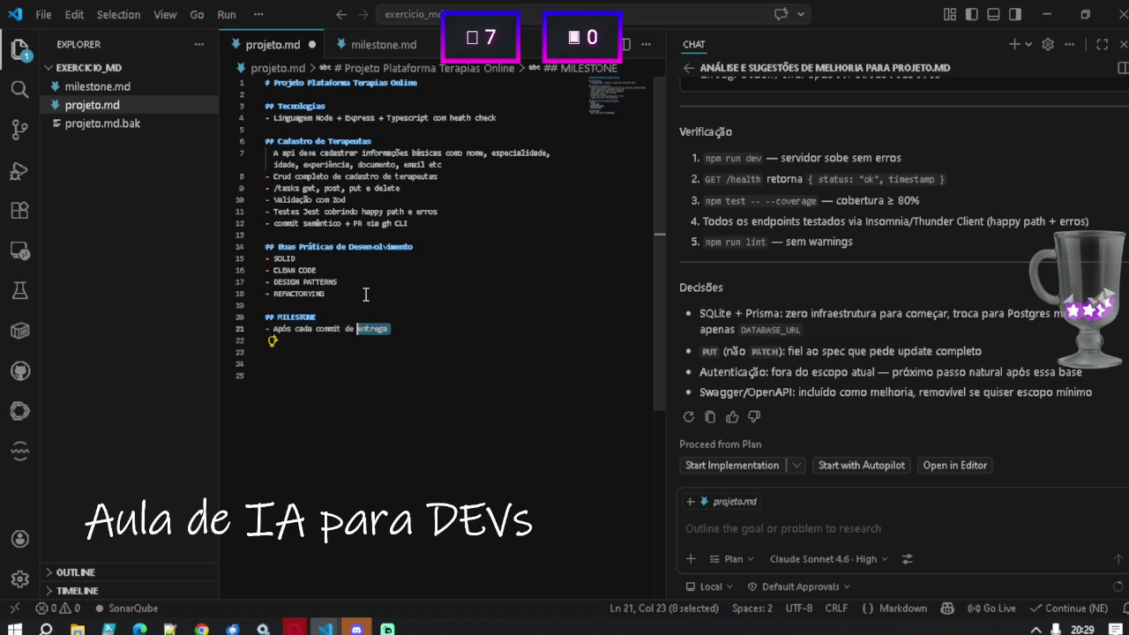
{"action": "key", "text": "ctrl+shift+Right"}
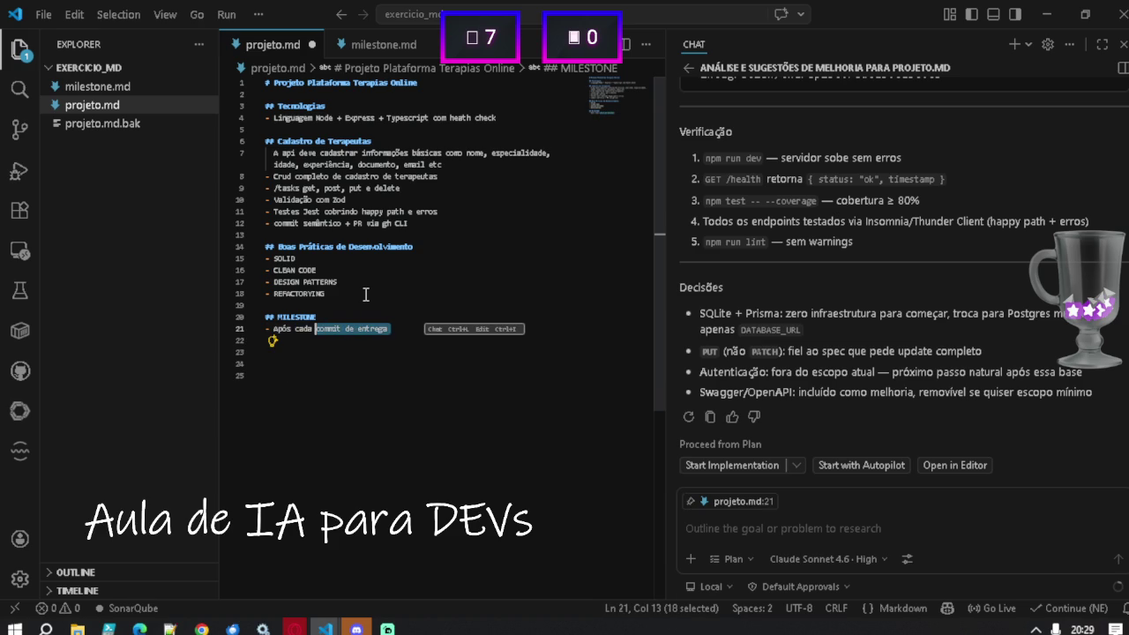
{"action": "type", "text": "implem"}
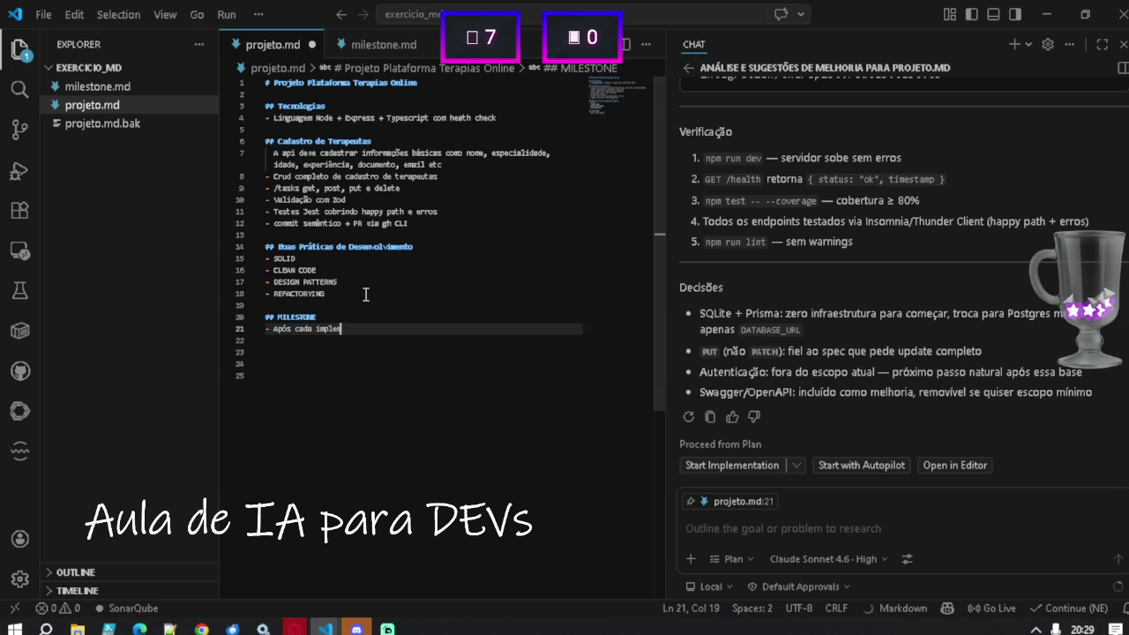
{"action": "type", "text": "entação"}
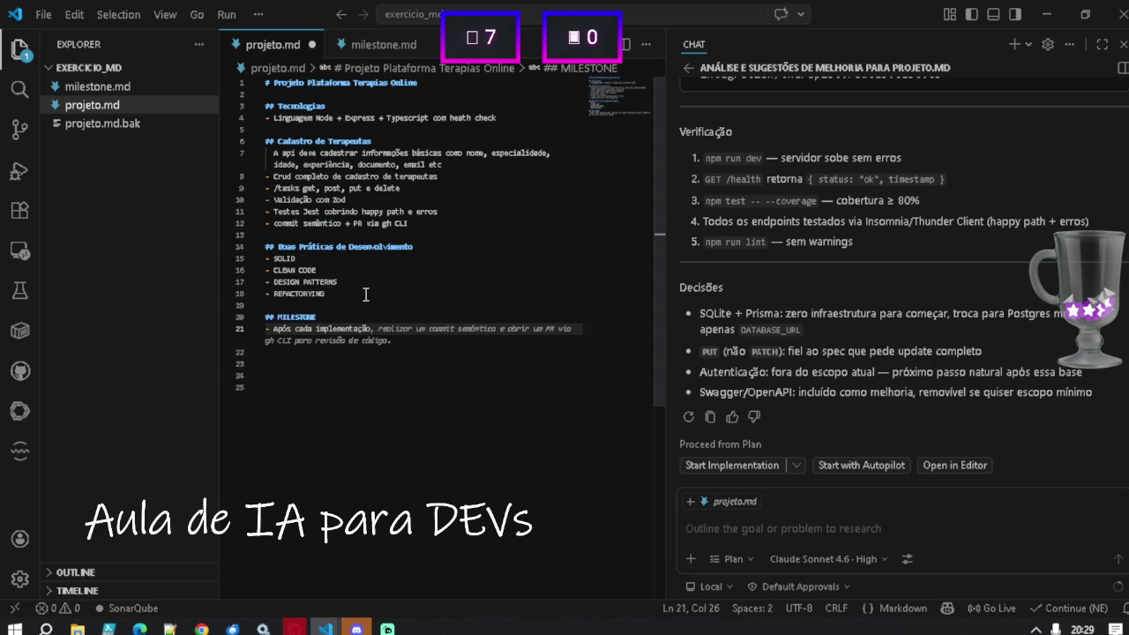
{"action": "type", "text": ", "}
{"action": "type", "text": "atualizar"}
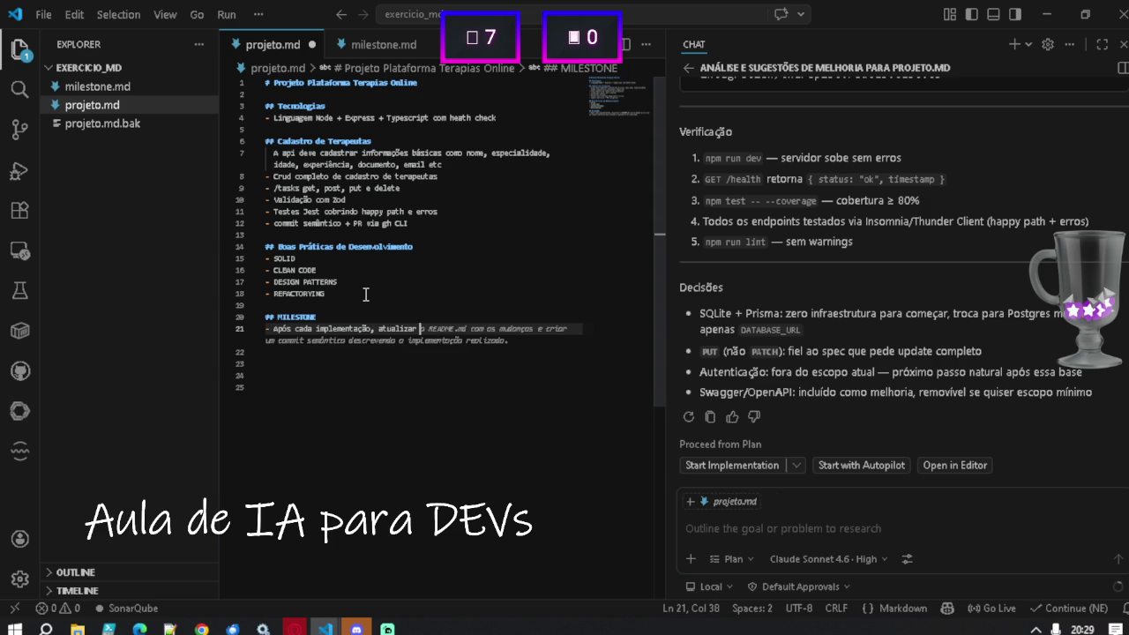
{"action": "type", "text": " o a"}
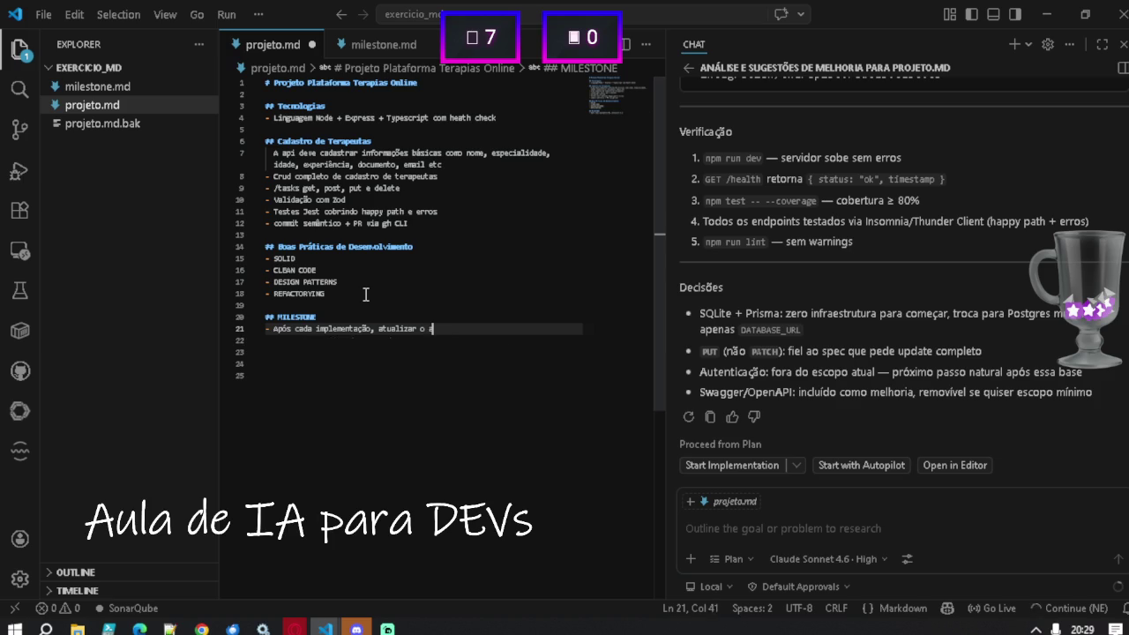
{"action": "type", "text": "rquivo mil"}
{"action": "type", "text": "estone"}
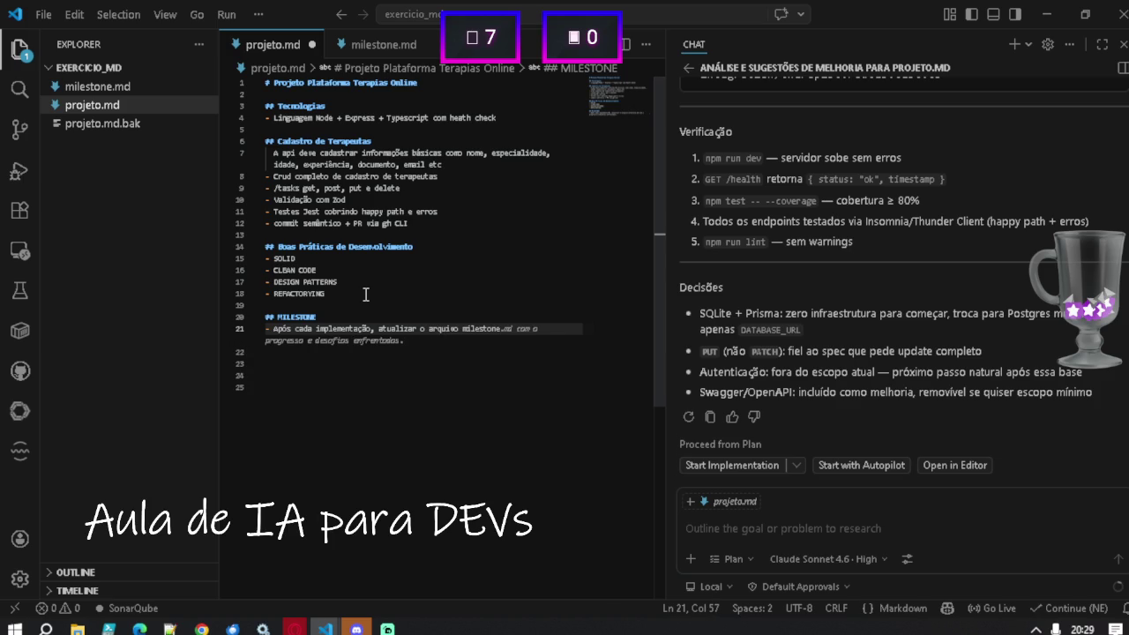
{"action": "key", "text": "Tab"}
Extend the bullet to cover progresso, entregas, features and desafios enfrentados.
{"action": "key", "text": "Up"}
{"action": "key", "text": "Down"}
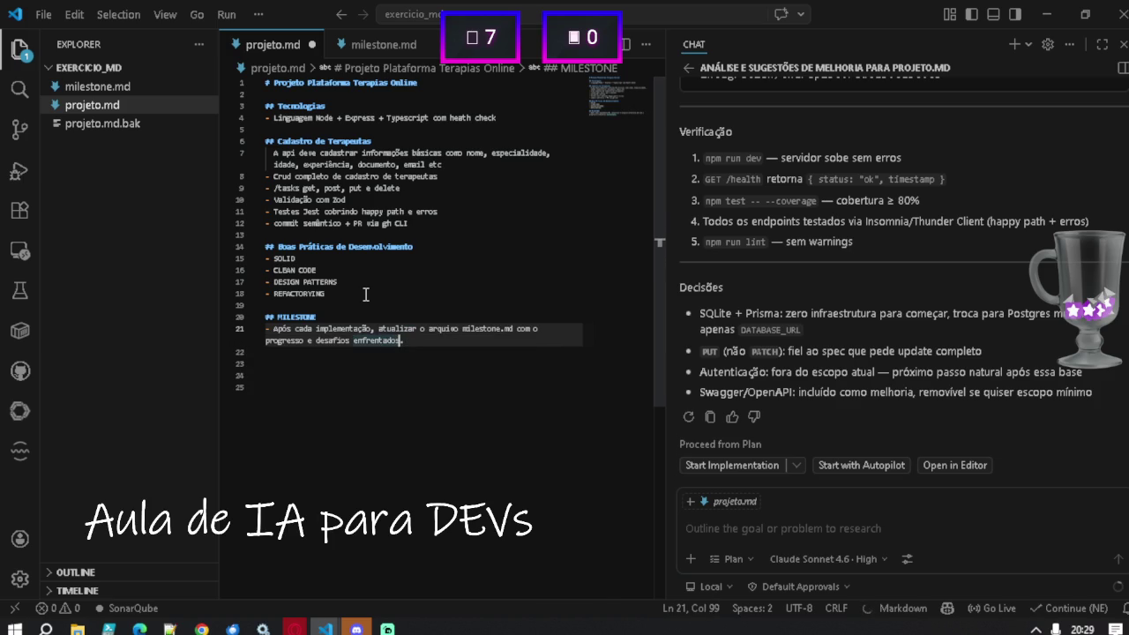
{"action": "key", "text": "ctrl+shift+Left"}
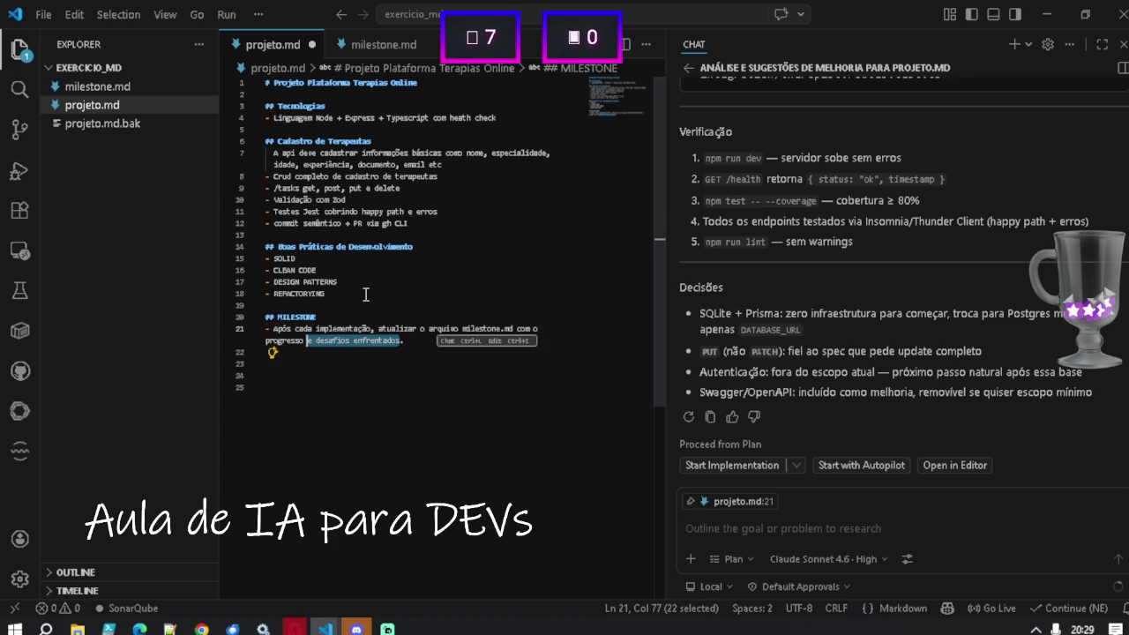
{"action": "key", "text": "Right"}
{"action": "key", "text": "ctrl+Left"}
{"action": "key", "text": "ctrl+Left"}
{"action": "key", "text": "ctrl+Left"}
{"action": "key", "text": "Left"}
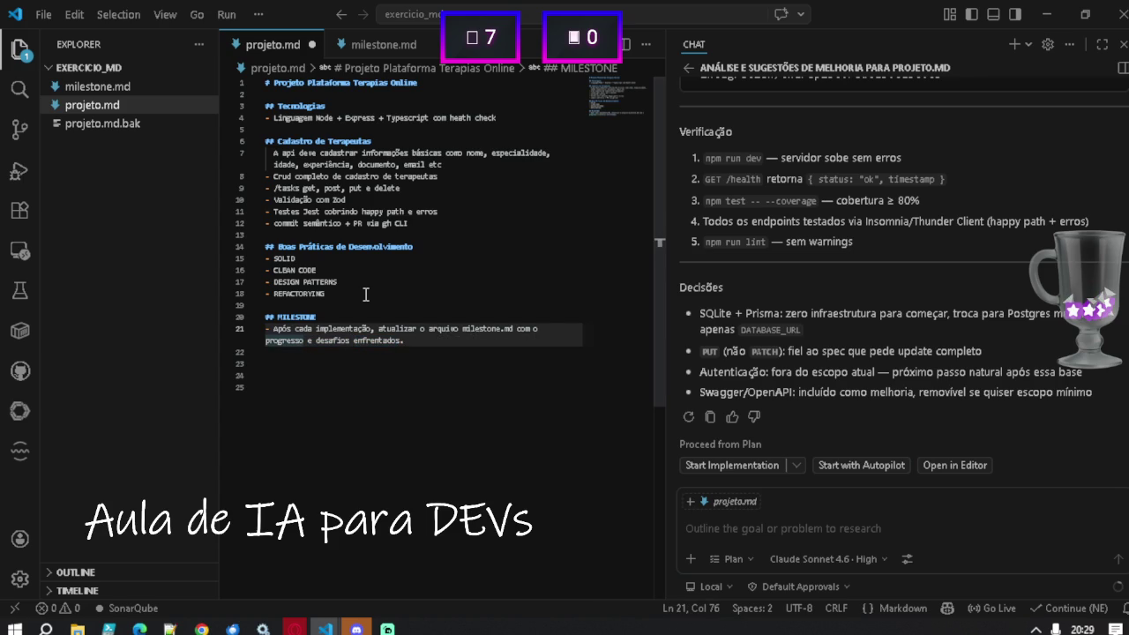
{"action": "key", "text": "Up"}
{"action": "key", "text": "ctrl+Right"}
{"action": "key", "text": "ctrl+Right"}
{"action": "key", "text": "Left"}
{"action": "key", "text": "Left"}
{"action": "key", "text": "Left"}
{"action": "key", "text": "ctrl+Right"}
{"action": "key", "text": "Down"}
{"action": "key", "text": "Left"}
{"action": "key", "text": "Left"}
{"action": "key", "text": "Left"}
{"action": "type", "text": ", e"}
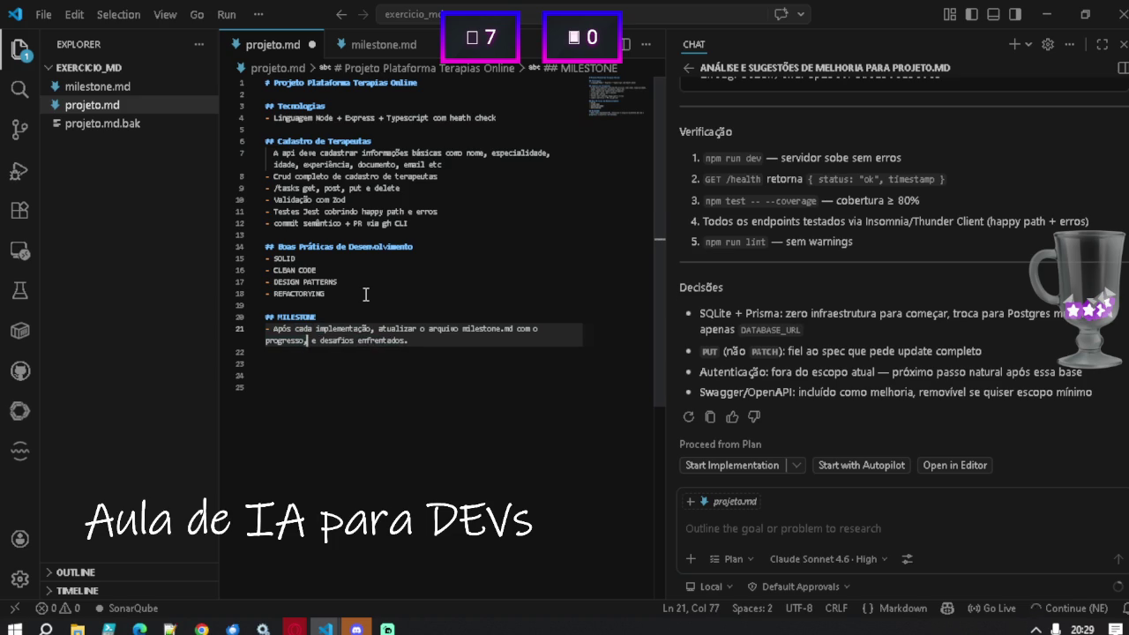
{"action": "type", "text": "ntregas,  e"}
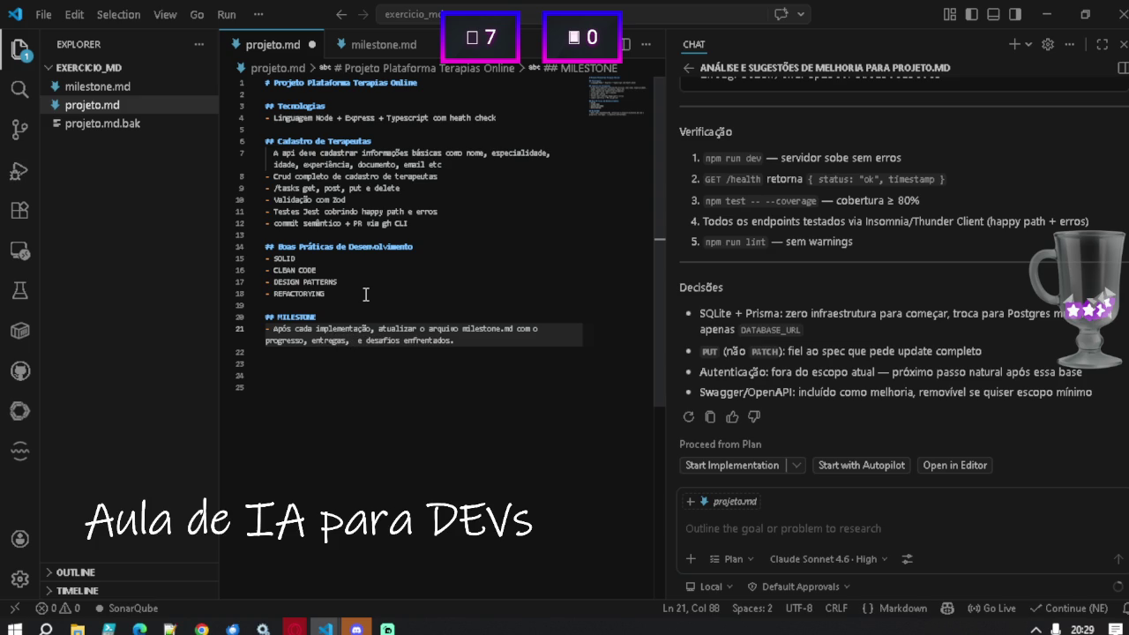
{"action": "key", "text": "Tab"}
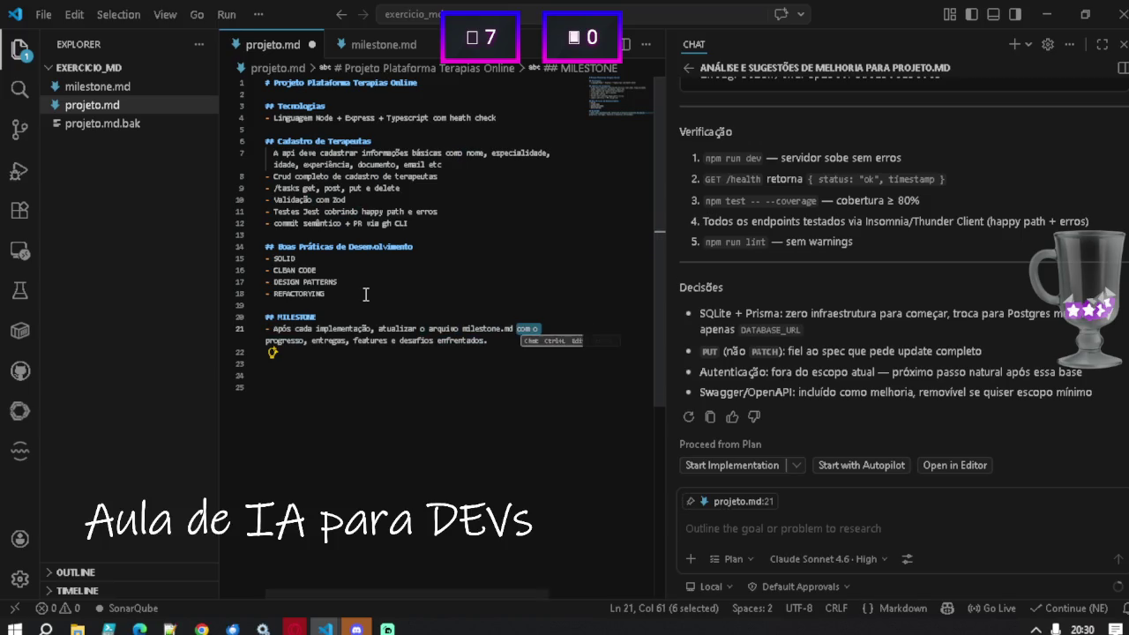
{"action": "key", "text": "Tab"}
{"action": "type", "text": "escrevendo "}
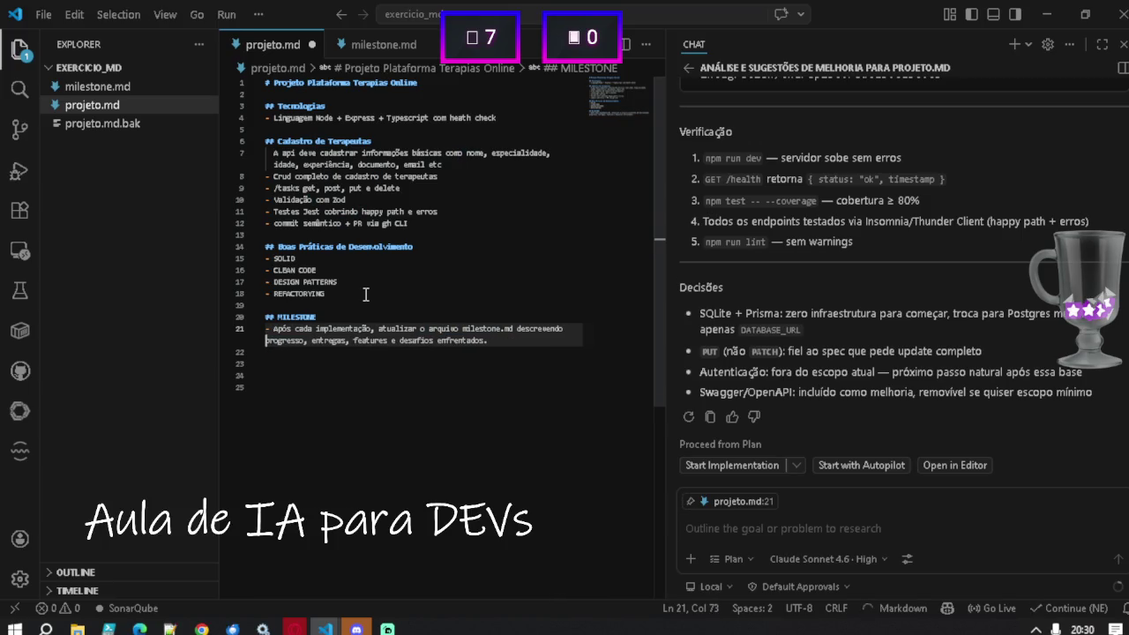
{"action": "type", "text": "o"}
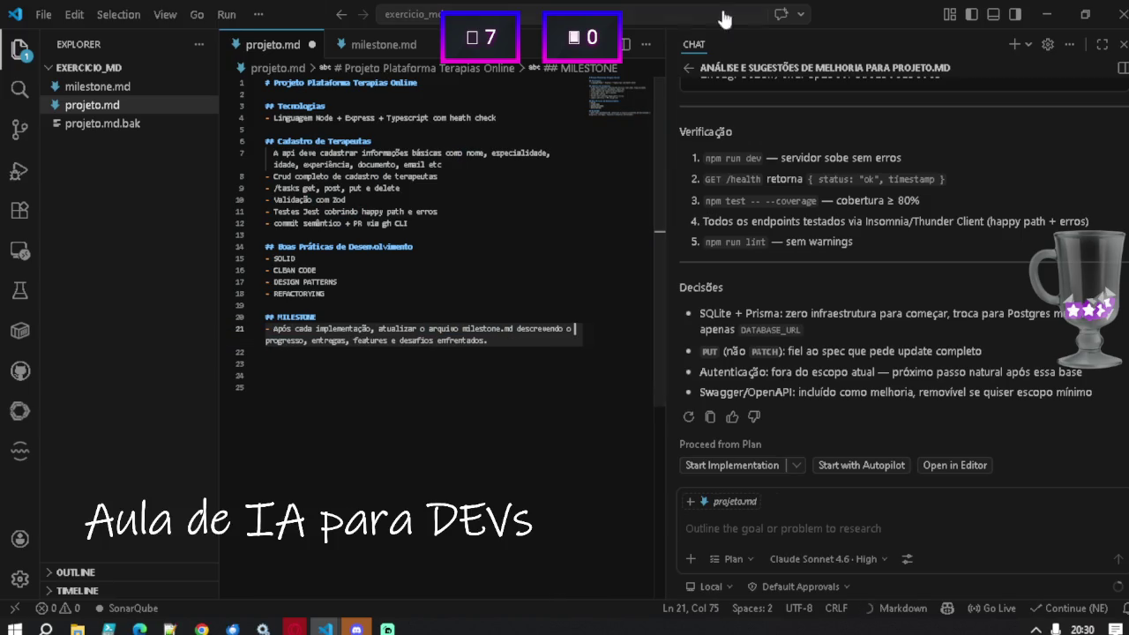
{"action": "key", "text": "alt+Tab"}
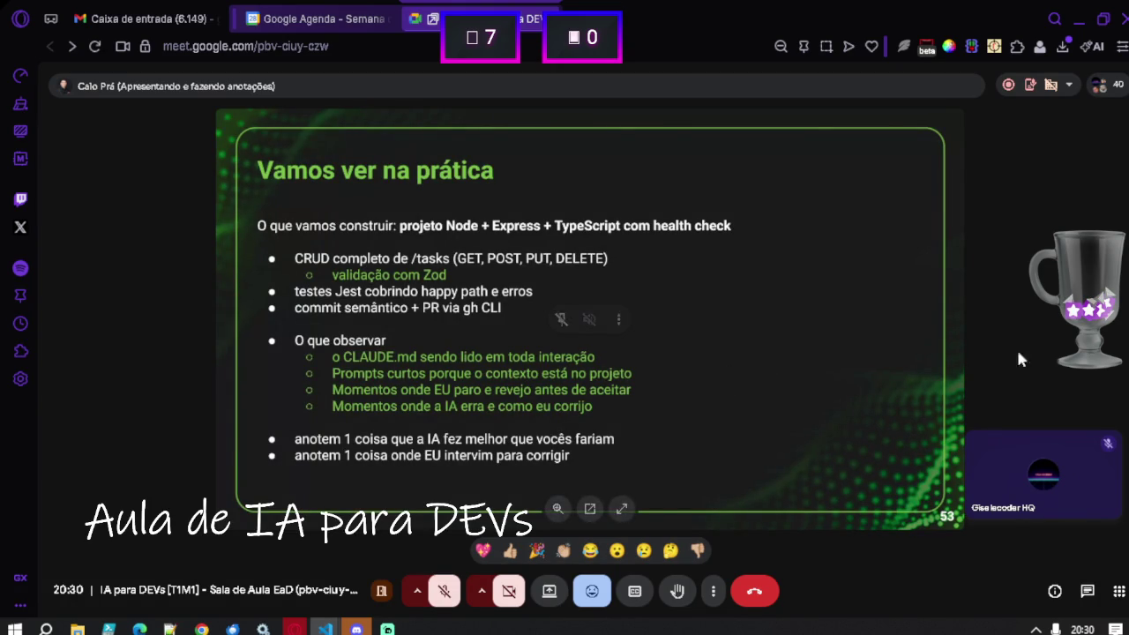
Put the Google Meet browser window into fullscreen with F11.
{"action": "mouse_move", "coordinate": [1105, 498]}
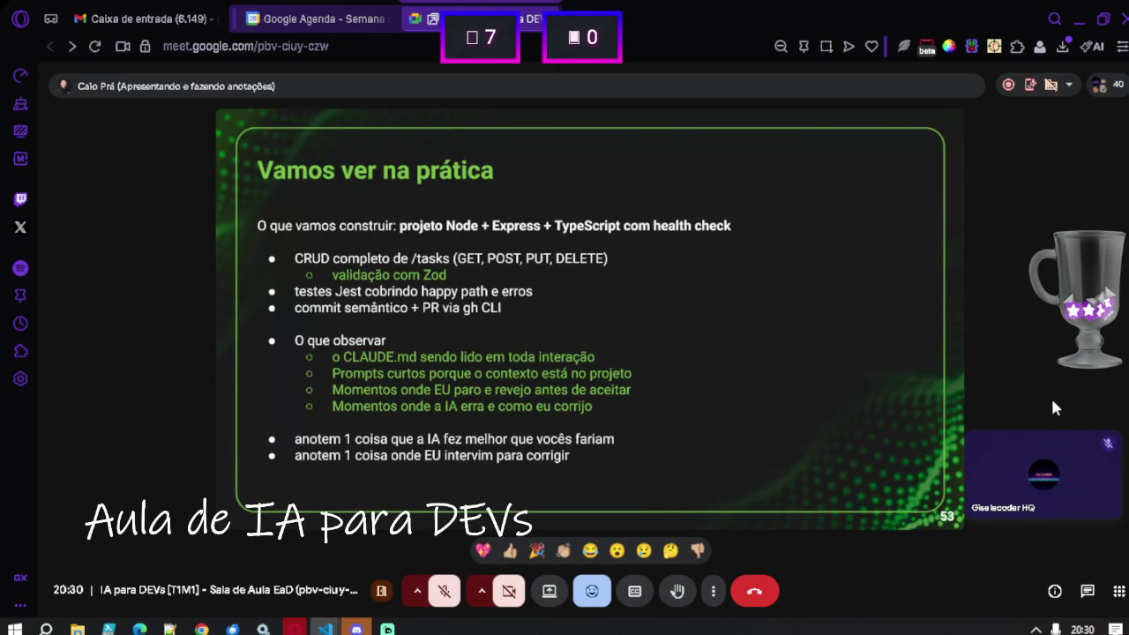
{"action": "key", "text": "F11"}
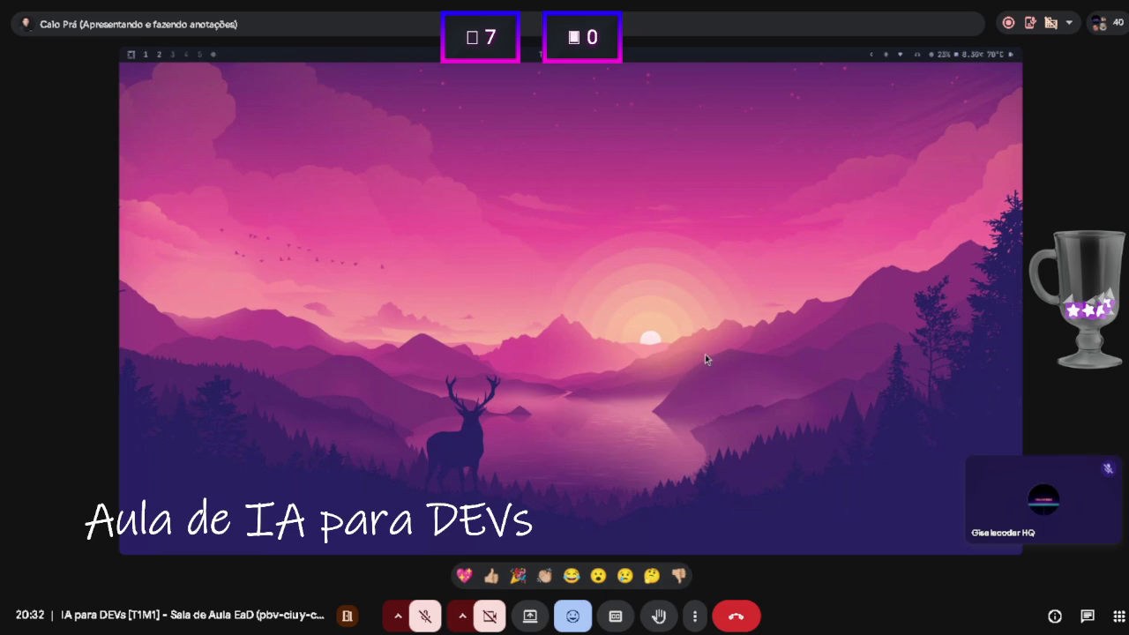
Open a terminal, move into senai/semana4, and list its folders.
{"action": "key", "text": "super+Return"}
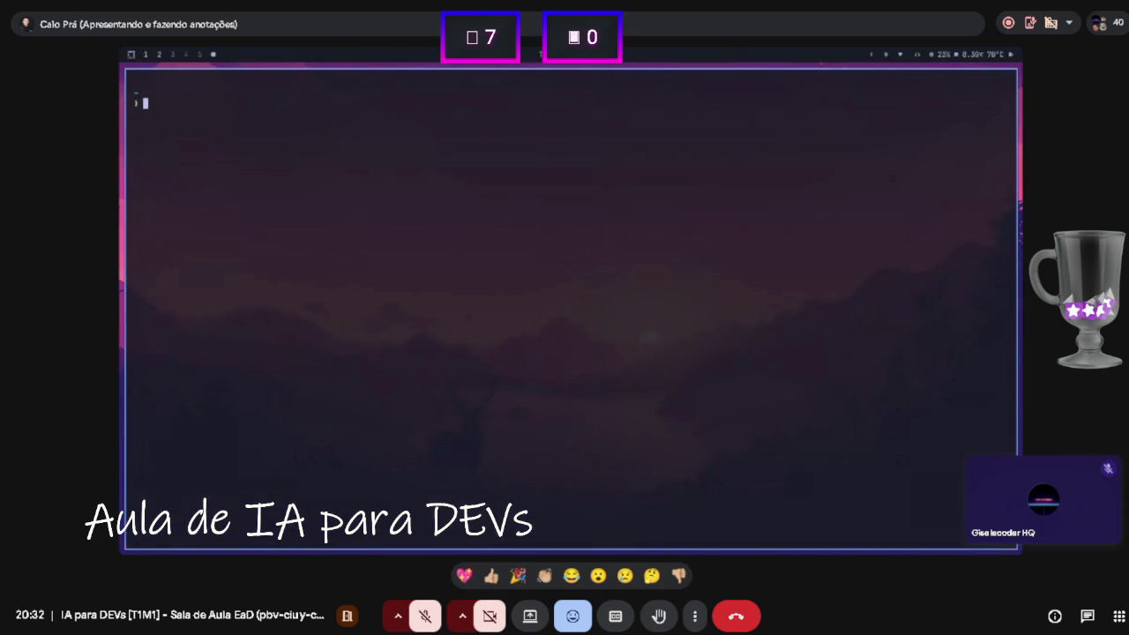
{"action": "type", "text": "cd senai/"}
{"action": "key", "text": "Tab"}
{"action": "type", "text": "4"}
{"action": "key", "text": "Return"}
{"action": "type", "text": "ls"}
{"action": "key", "text": "Return"}
{"action": "key", "text": "ctrl+l"}
Create the api-tasks-demo folder, move into it, and confirm it is empty.
{"action": "type", "text": "mkdi"}
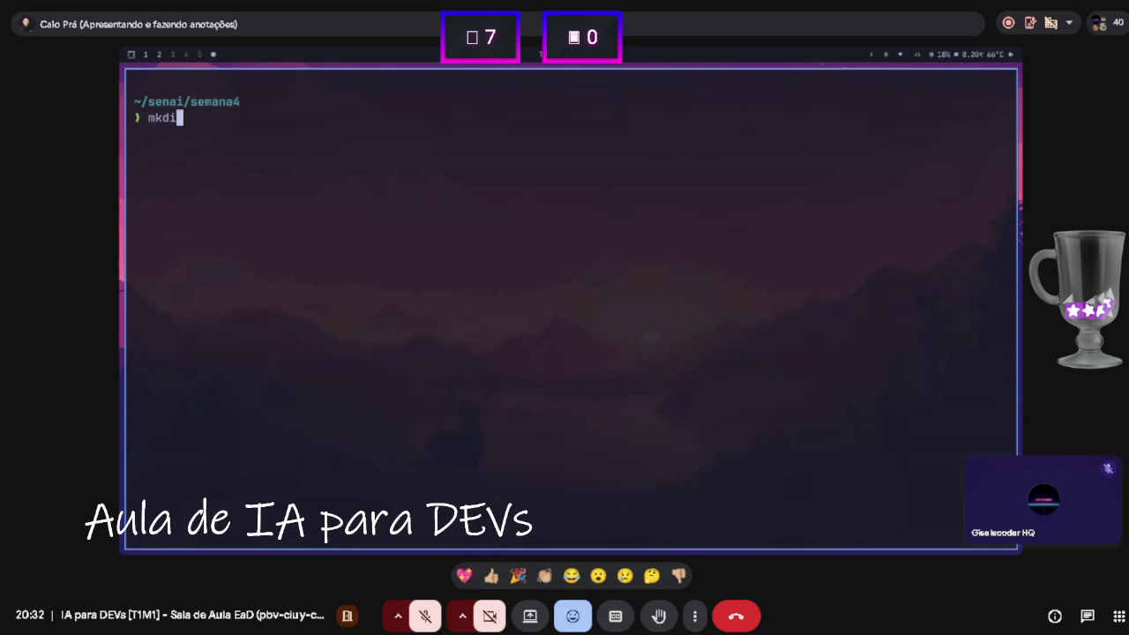
{"action": "type", "text": "r api-tasks"}
{"action": "type", "text": "-demo"}
{"action": "key", "text": "Return"}
{"action": "type", "text": "cd api"}
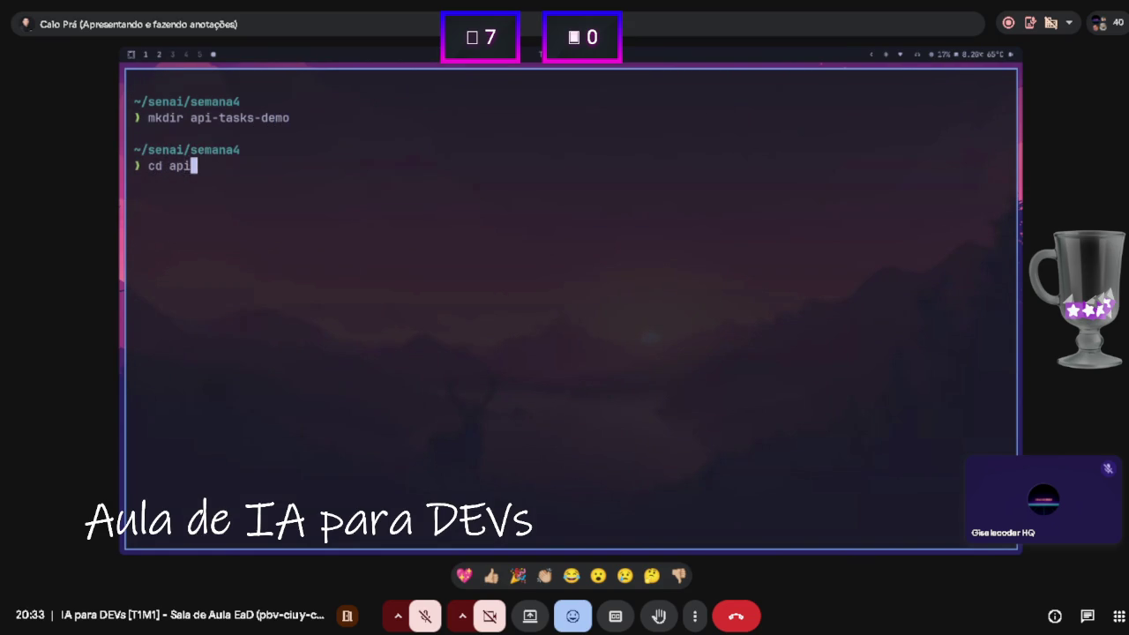
{"action": "key", "text": "Tab"}
{"action": "key", "text": "Return"}
{"action": "type", "text": "ls"}
{"action": "key", "text": "Return"}
{"action": "type", "text": "clear"}
{"action": "key", "text": "Return"}
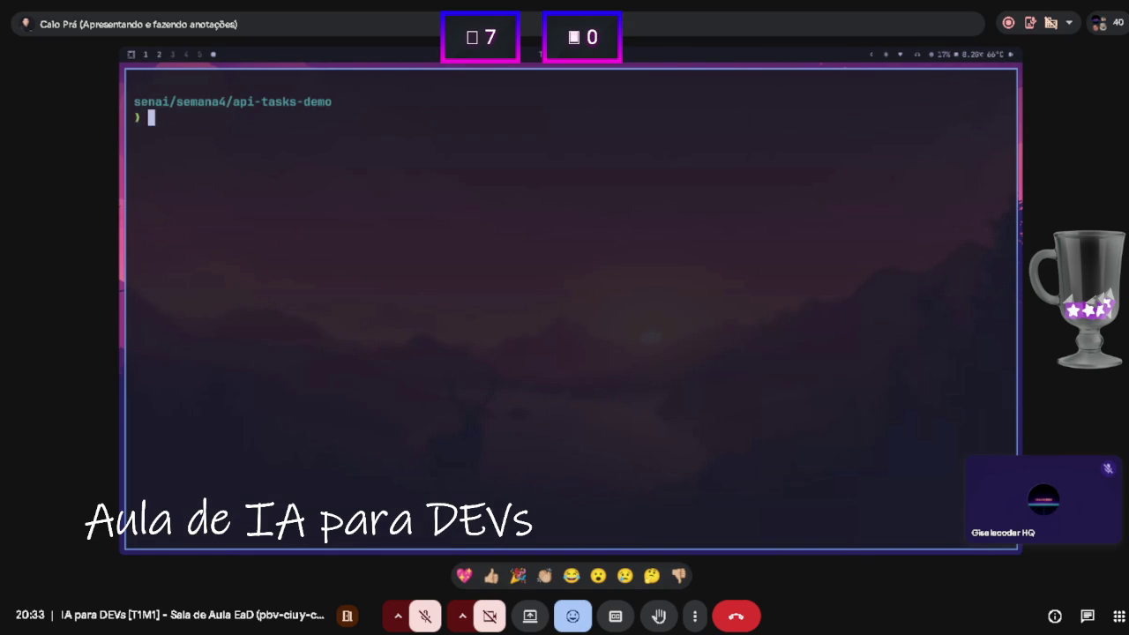
{"action": "type", "text": "ls"}
{"action": "key", "text": "Return"}
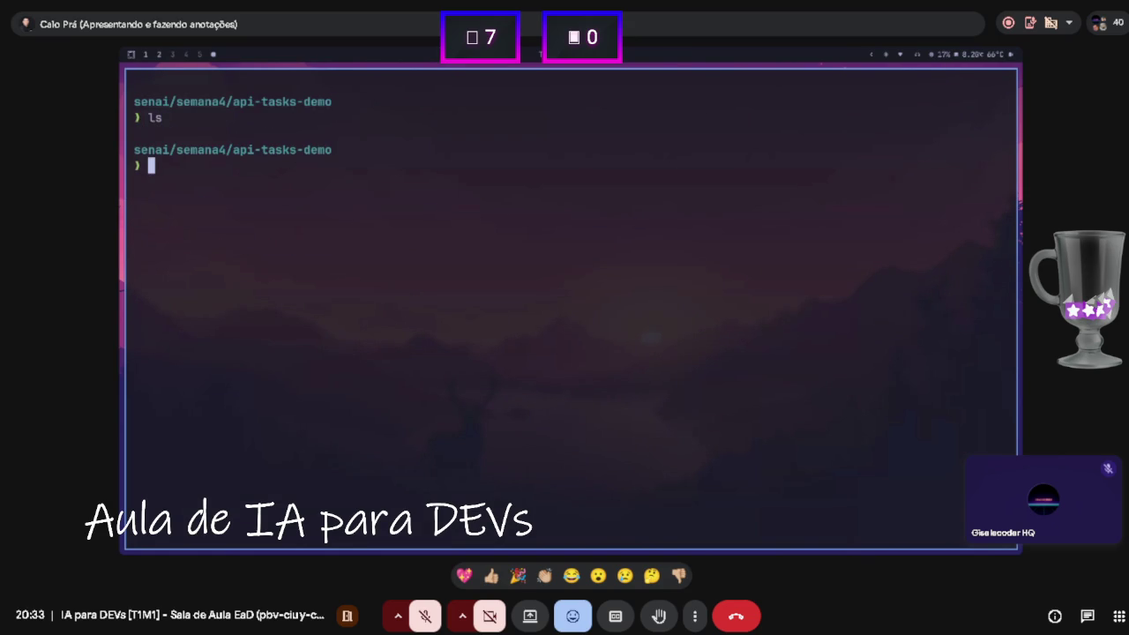
Check the GitHub CLI login with gh auth status and view the gh help.
{"action": "type", "text": "gh "}
{"action": "type", "text": "status"}
{"action": "key", "text": "BackSpace"}
{"action": "key", "text": "BackSpace"}
{"action": "key", "text": "BackSpace"}
{"action": "type", "text": "auth status"}
{"action": "key", "text": "Return"}
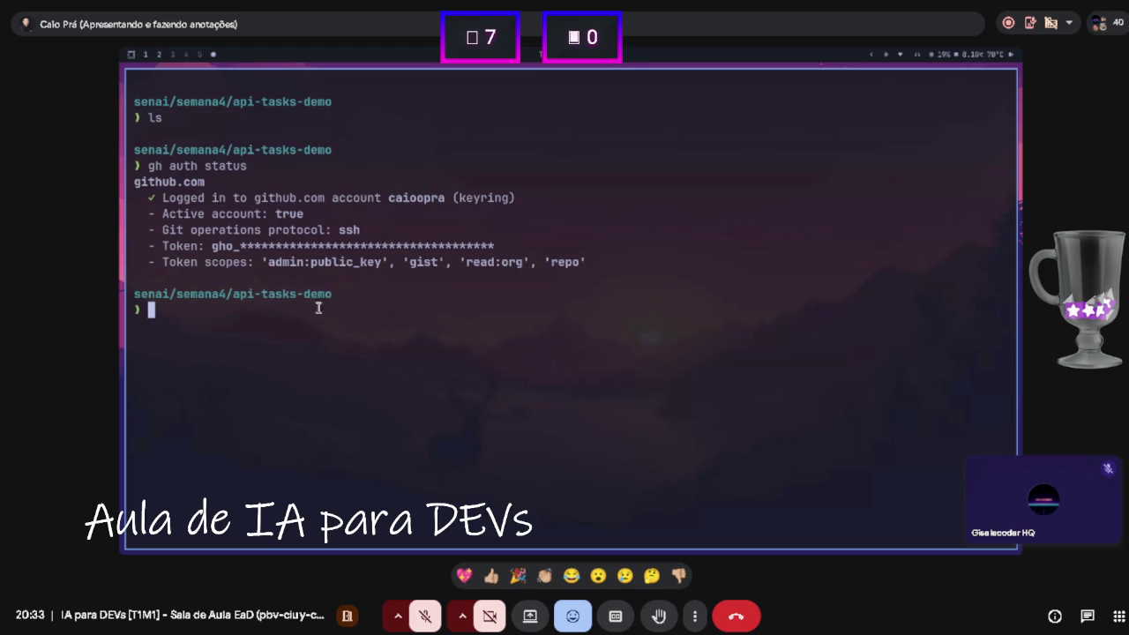
{"action": "type", "text": "claer"}
{"action": "key", "text": "Return"}
{"action": "type", "text": "clear"}
{"action": "key", "text": "Return"}
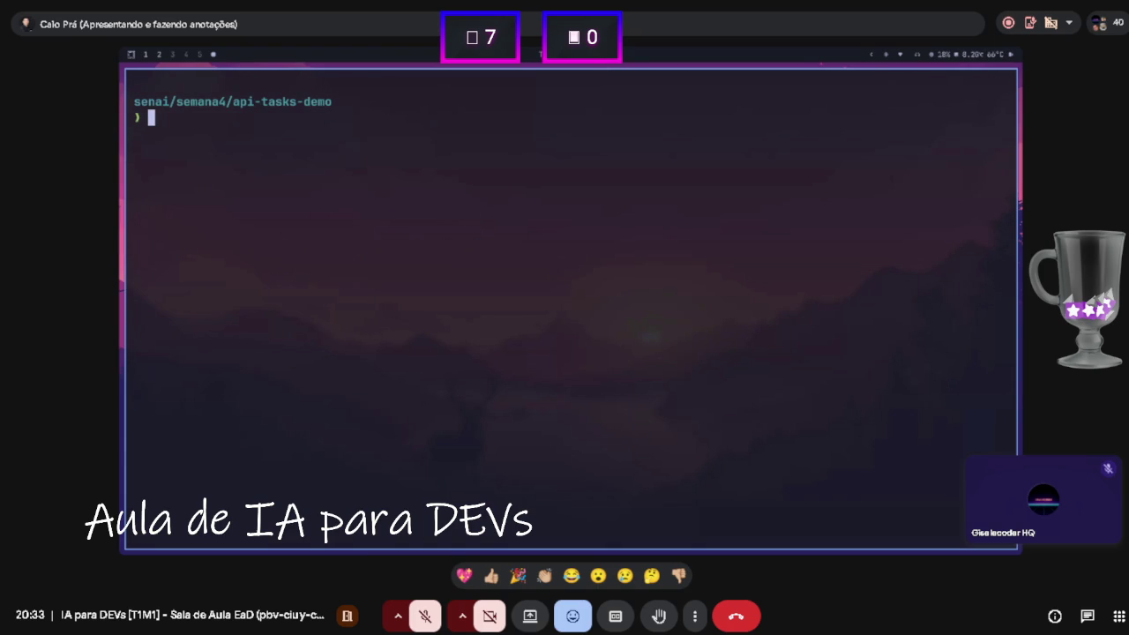
{"action": "type", "text": "gh"}
{"action": "key", "text": "Return"}
{"action": "type", "text": "clear"}
{"action": "key", "text": "Return"}
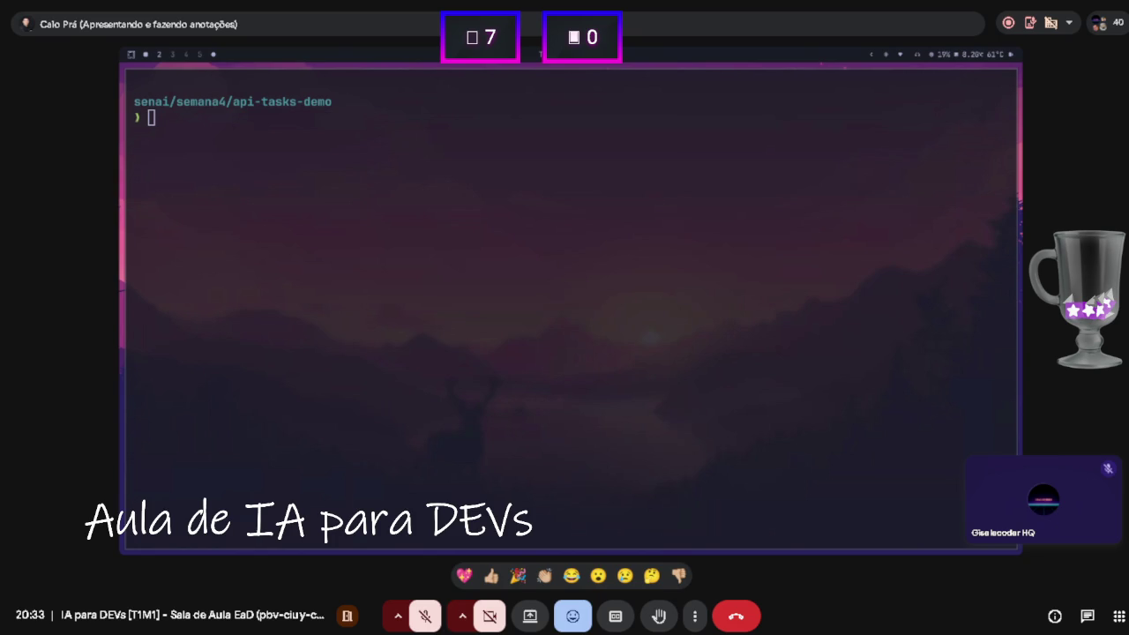
Launch Claude Code with the claude command inside api-tasks-demo.
{"action": "left_click", "coordinate": [667, 312]}
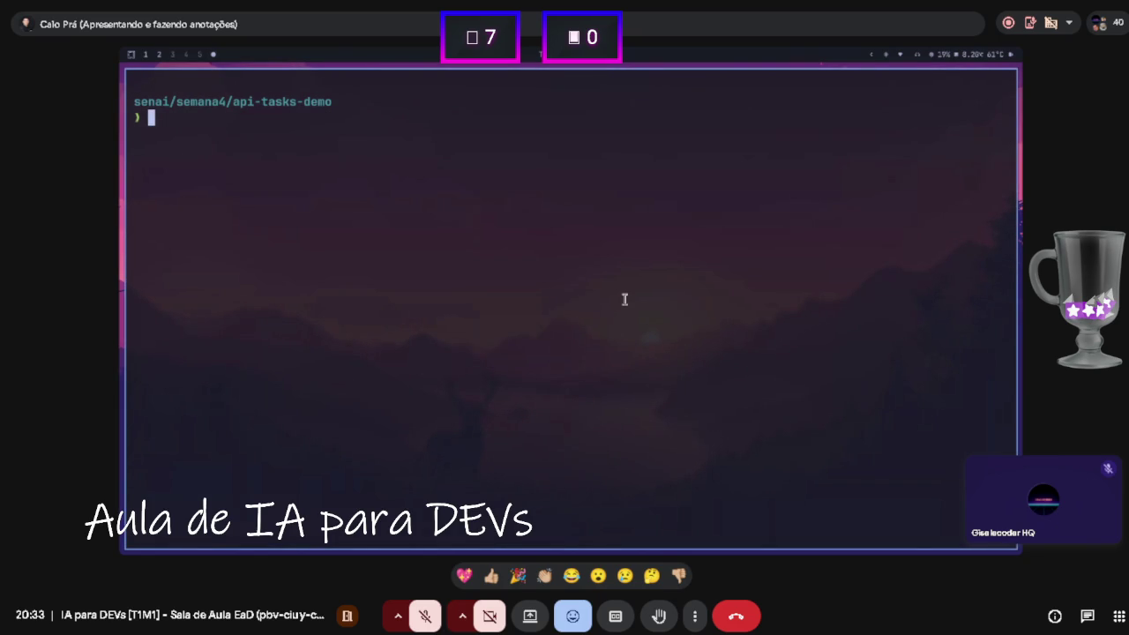
{"action": "type", "text": "claude"}
{"action": "key", "text": "Return"}
{"action": "key", "text": "Return"}
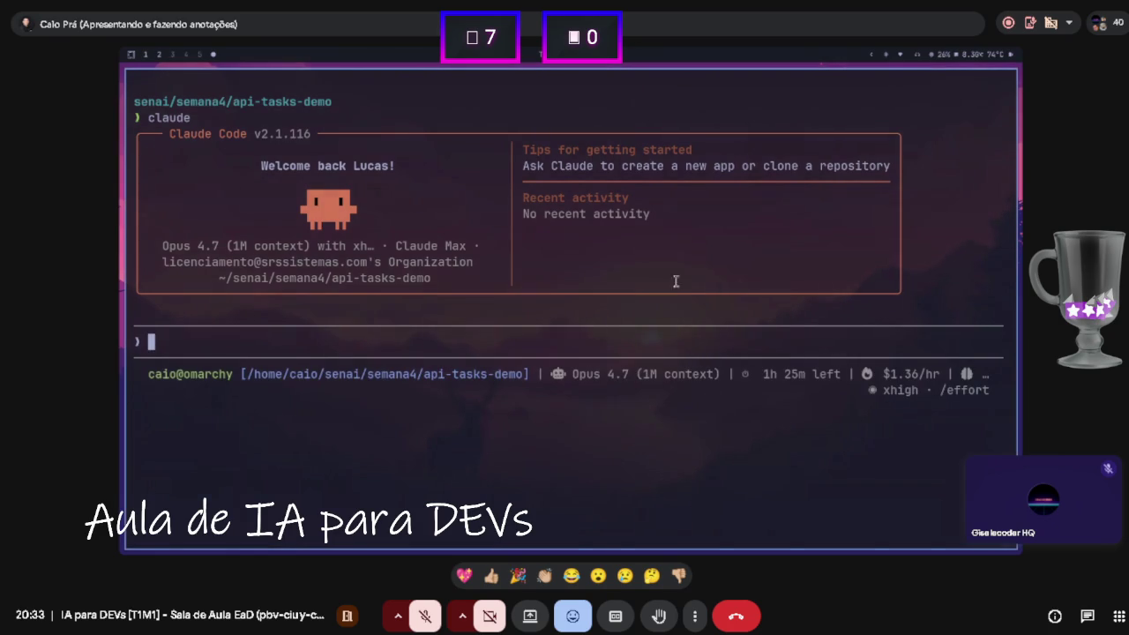
Type 'crie um arquivo de CLAUDE.md na raiz do proejto, contendo:' and add a new line.
{"action": "key", "text": "ctrl+l"}
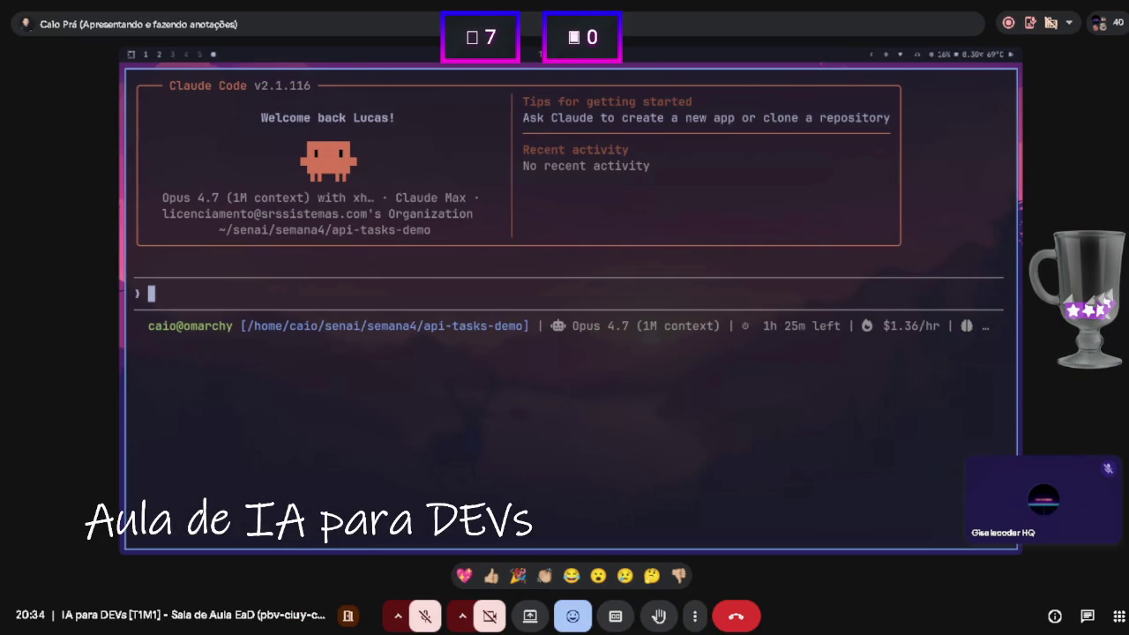
{"action": "type", "text": "c"}
{"action": "type", "text": "rie um "}
{"action": "type", "text": "arquivo de L"}
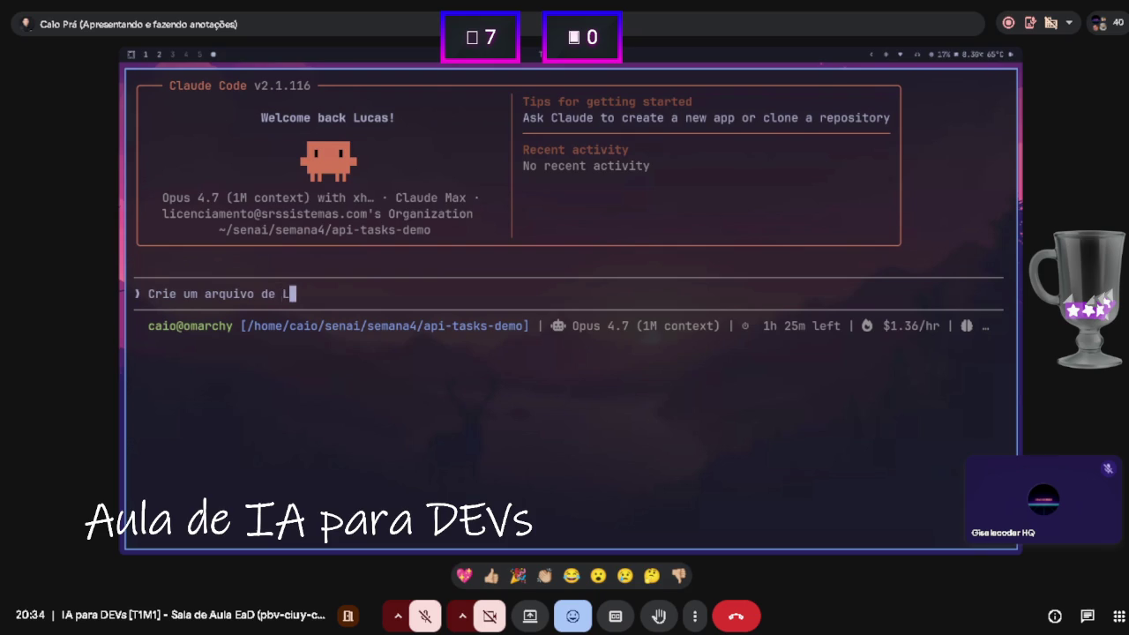
{"action": "key", "text": "BackSpace"}
{"action": "type", "text": "CLAUDE.md "}
{"action": "type", "text": "na raiz d"}
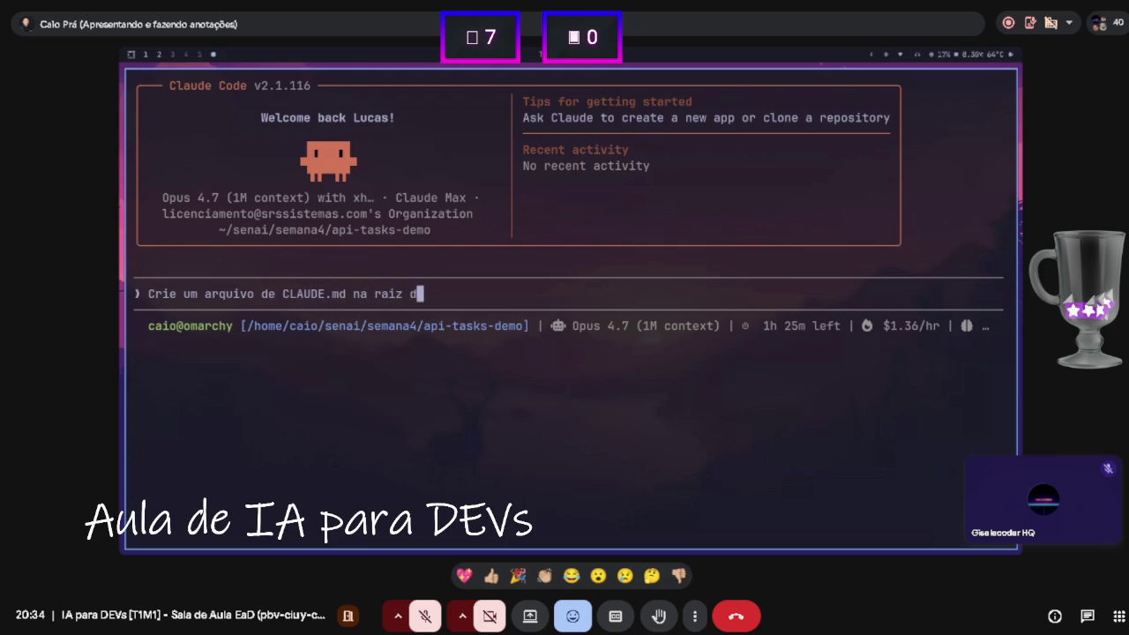
{"action": "type", "text": "o proejto, contendo:"}
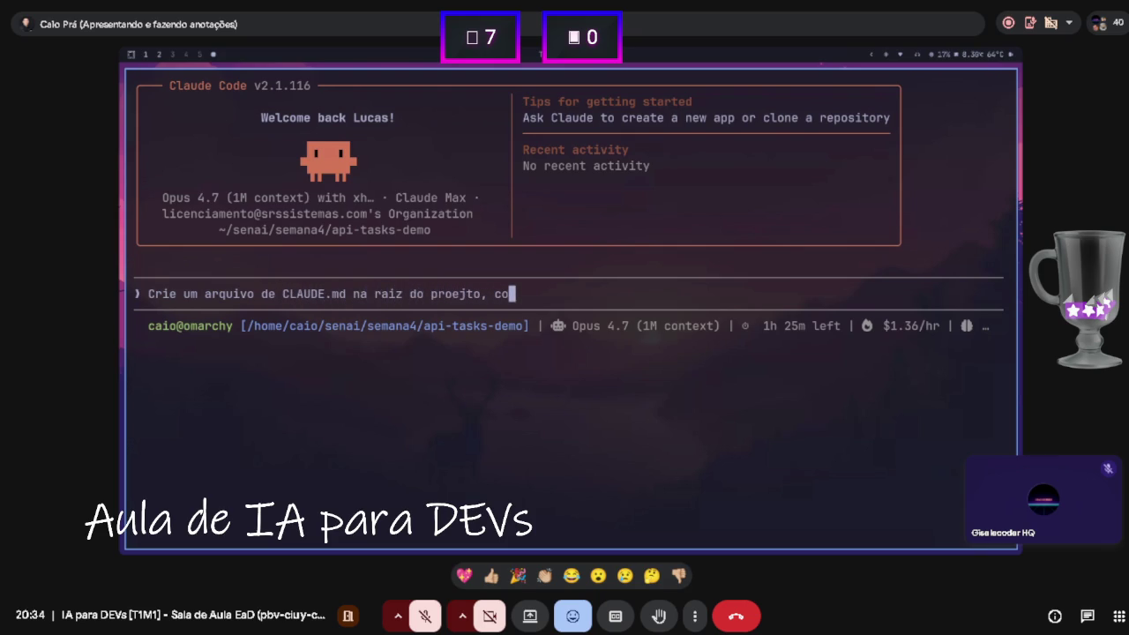
{"action": "key", "text": "shift+Return"}
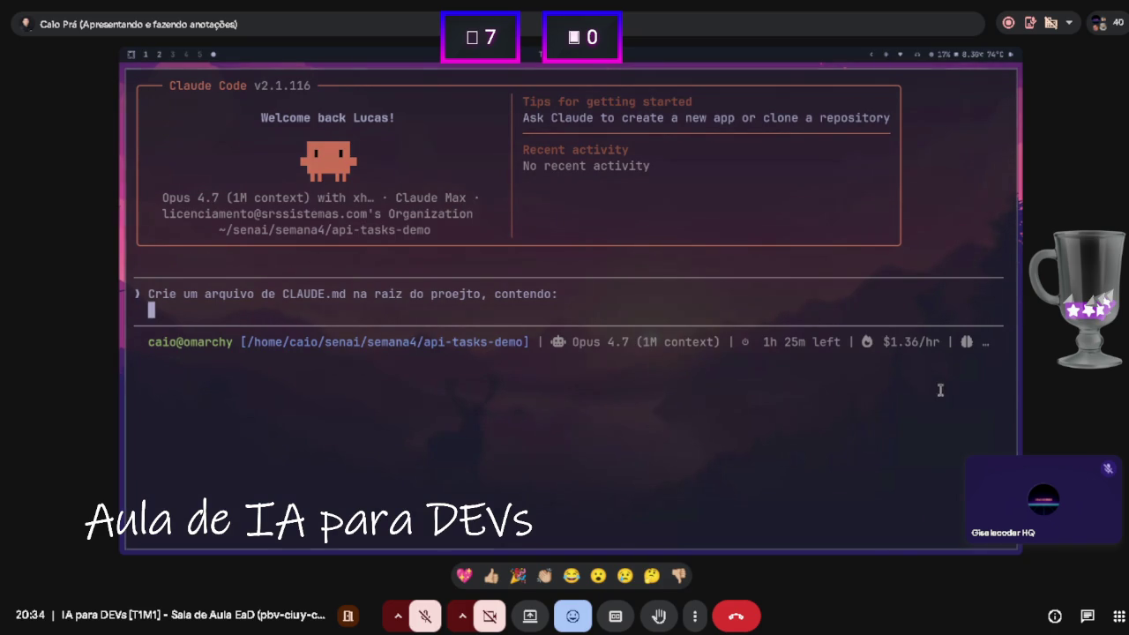
Paste the CLAUDE.md requirements list and remove the '20' version after Node.js.
{"action": "key", "text": "ctrl+shift+v"}
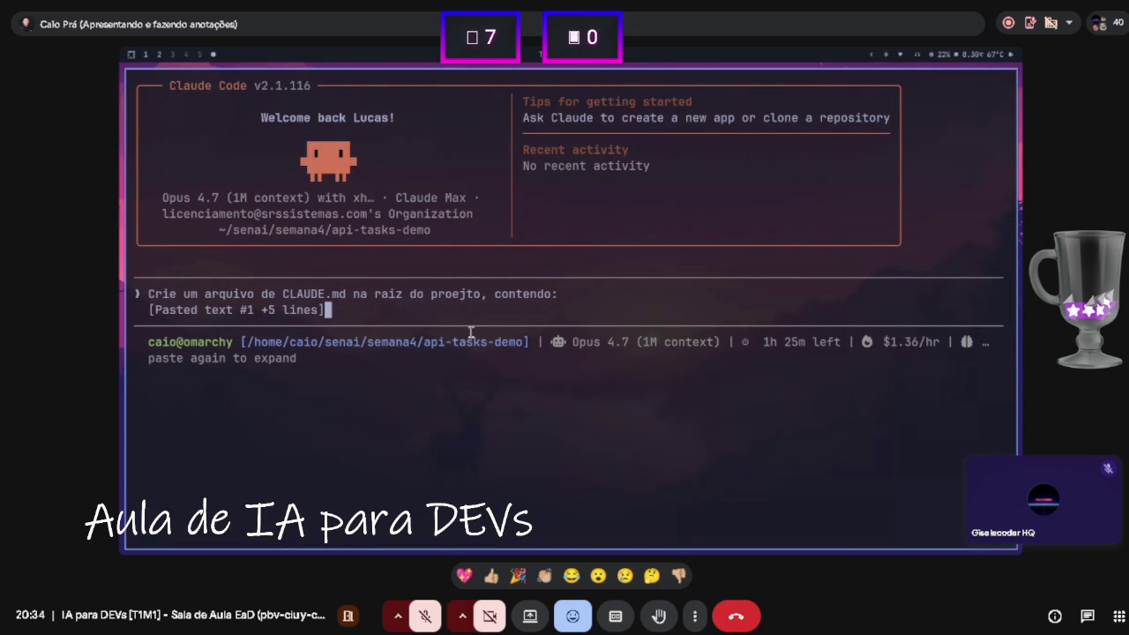
{"action": "type", "text": "- Stack: Node.js 20 + Express + TypeScript + Zod + Jest - Convenção: Conventional Commits, branch pattern feature/<scope> - Comandos: npm run dev, npm test, npm run lint:fix - Regra: erros sempre no formato {error: string, status: number} Máximo 25 linhas, foco no que a IA precisa saber sempre."}
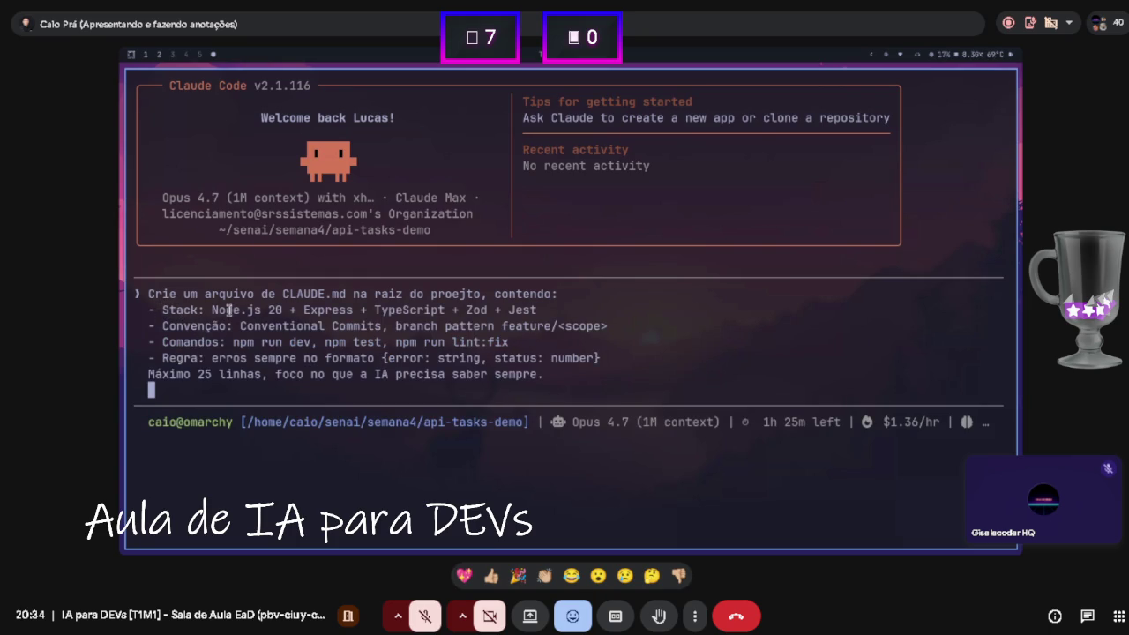
{"action": "key", "text": "Up"}
{"action": "key", "text": "Up"}
{"action": "key", "text": "Up"}
{"action": "key", "text": "Right"}
{"action": "key", "text": "Right"}
{"action": "key", "text": "Right"}
{"action": "key", "text": "Left"}
{"action": "key", "text": "Left"}
{"action": "key", "text": "Left"}
{"action": "key", "text": "Delete"}
{"action": "key", "text": "Delete"}
{"action": "key", "text": "Delete"}
{"action": "key", "text": "BackSpace"}
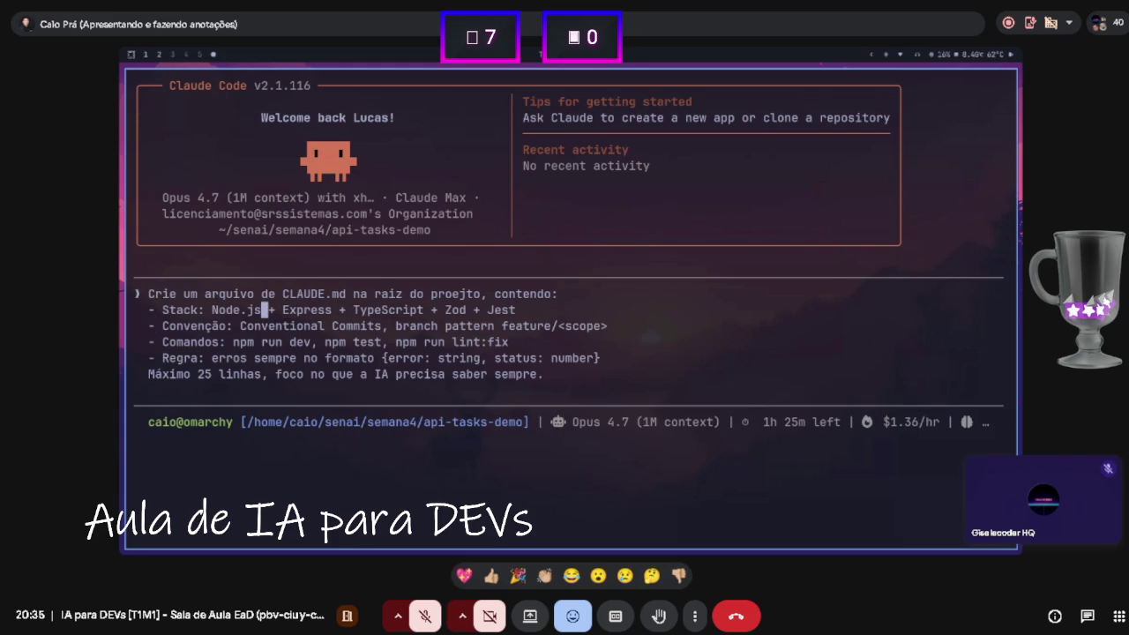
Review the stack, convention, npm commands and error-format lines, then submit the request.
{"action": "key", "text": "Down"}
{"action": "key", "text": "Up"}
{"action": "key", "text": "Right"}
{"action": "key", "text": "Right"}
{"action": "key", "text": "Right"}
{"action": "key", "text": "Left"}
{"action": "key", "text": "Left"}
{"action": "key", "text": "Left"}
{"action": "key", "text": "Right"}
{"action": "key", "text": "Right"}
{"action": "key", "text": "Right"}
{"action": "key", "text": "Right"}
{"action": "key", "text": "Right"}
{"action": "key", "text": "Right"}
{"action": "key", "text": "Down"}
{"action": "key", "text": "Home"}
{"action": "key", "text": "Right"}
{"action": "key", "text": "Right"}
{"action": "key", "text": "Right"}
{"action": "key", "text": "Right"}
{"action": "key", "text": "Right"}
{"action": "key", "text": "Right"}
{"action": "key", "text": "Right"}
{"action": "left_click", "coordinate": [398, 341]}
{"action": "key", "text": "ctrl+Left"}
{"action": "key", "text": "ctrl+Left"}
{"action": "key", "text": "ctrl+Left"}
{"action": "key", "text": "Right"}
{"action": "key", "text": "Right"}
{"action": "key", "text": "Right"}
{"action": "key", "text": "Up"}
{"action": "key", "text": "Down"}
{"action": "key", "text": "Down"}
{"action": "key", "text": "Right"}
{"action": "key", "text": "Right"}
{"action": "key", "text": "Right"}
{"action": "key", "text": "Down"}
{"action": "key", "text": "Home"}
{"action": "key", "text": "Return"}
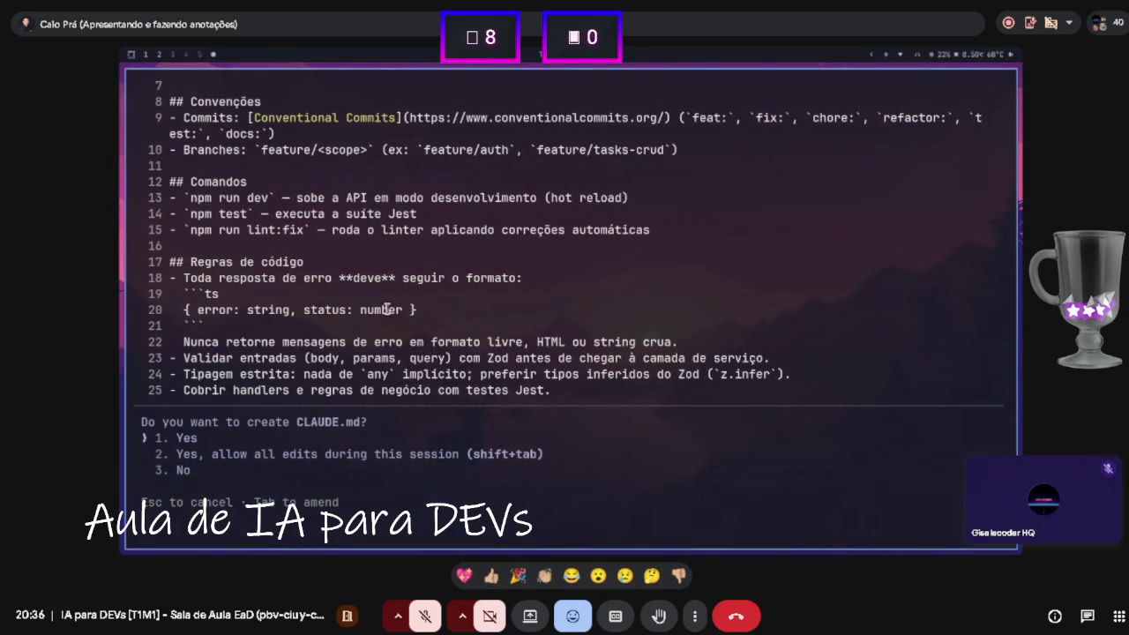
Scroll through the proposed 25-line CLAUDE.md preview to review its stack section.
{"action": "scroll", "coordinate": [371, 312], "scroll_direction": "up", "scroll_amount": 3}
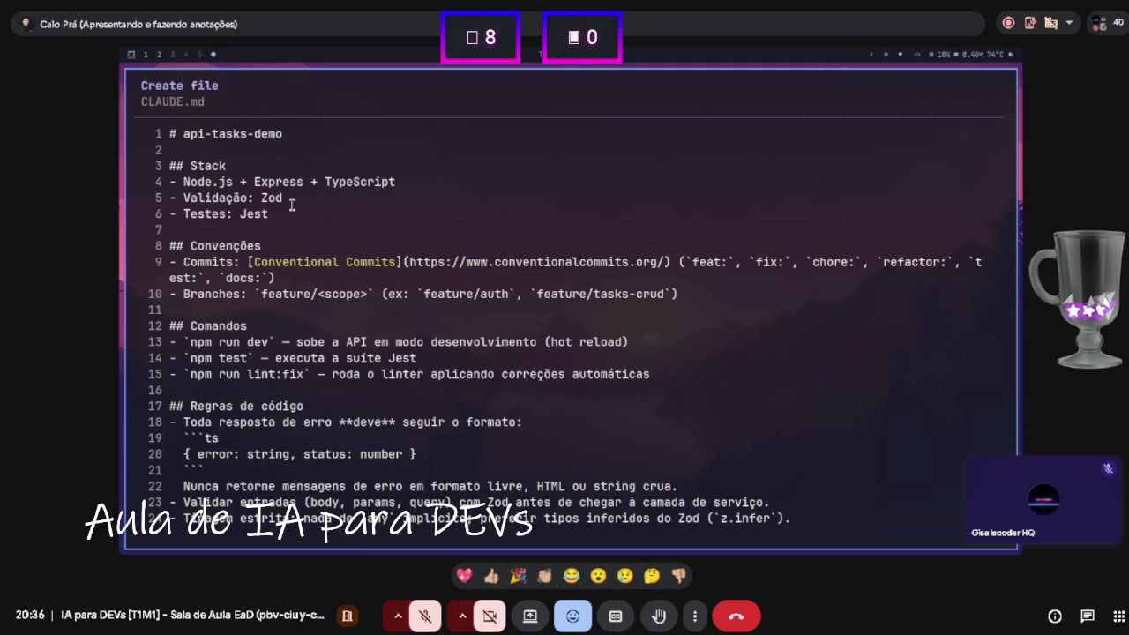
{"action": "scroll", "coordinate": [234, 207], "scroll_direction": "down", "scroll_amount": 1}
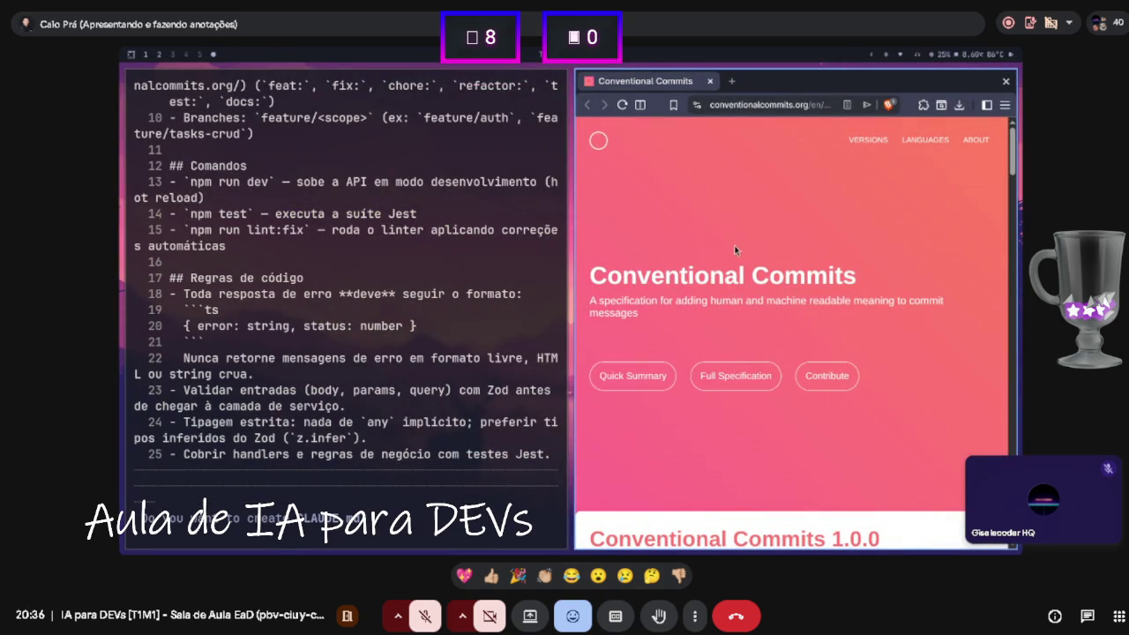
{"action": "scroll", "coordinate": [759, 264], "scroll_direction": "down", "scroll_amount": 2}
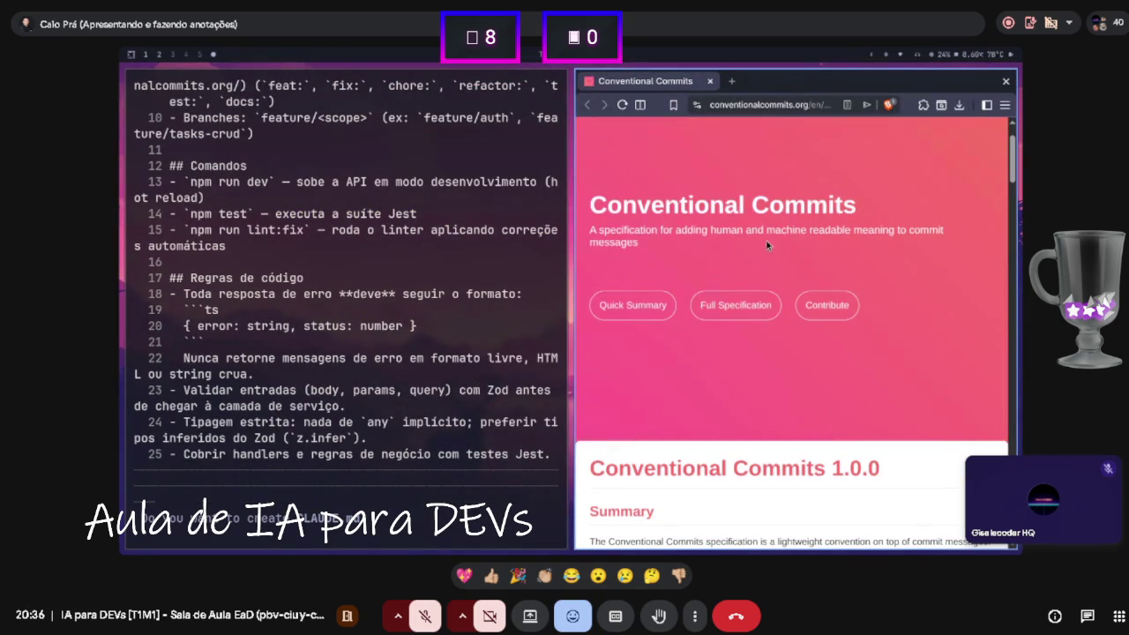
{"action": "scroll", "coordinate": [765, 245], "scroll_direction": "down", "scroll_amount": 3}
{"action": "left_click", "coordinate": [735, 164]}
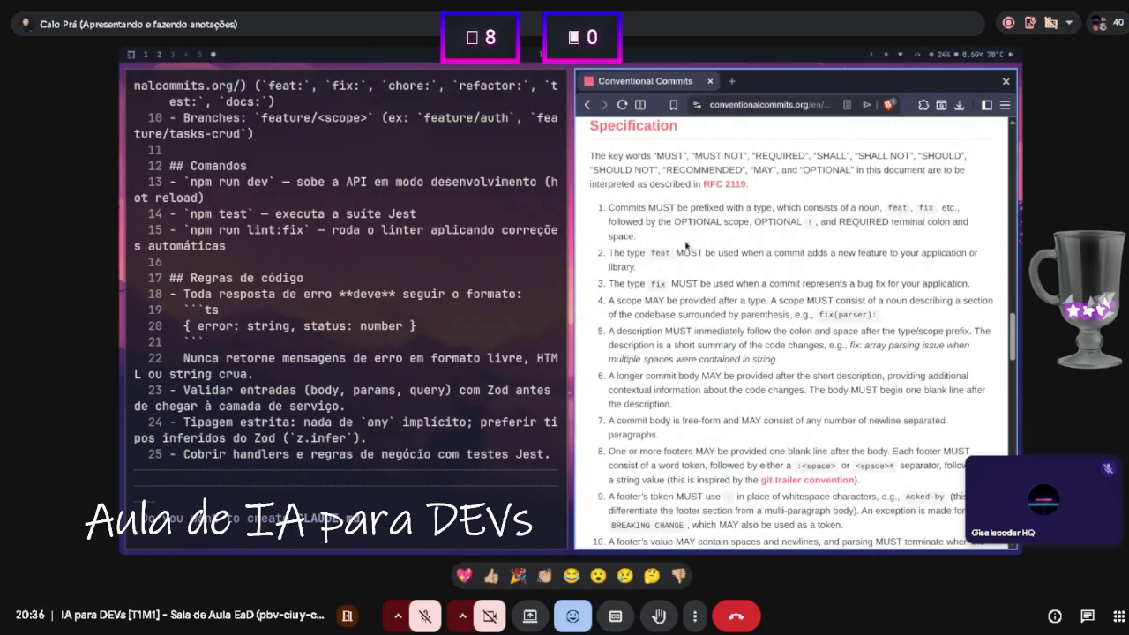
{"action": "scroll", "coordinate": [653, 283], "scroll_direction": "down", "scroll_amount": 5}
{"action": "scroll", "coordinate": [641, 284], "scroll_direction": "down", "scroll_amount": 8}
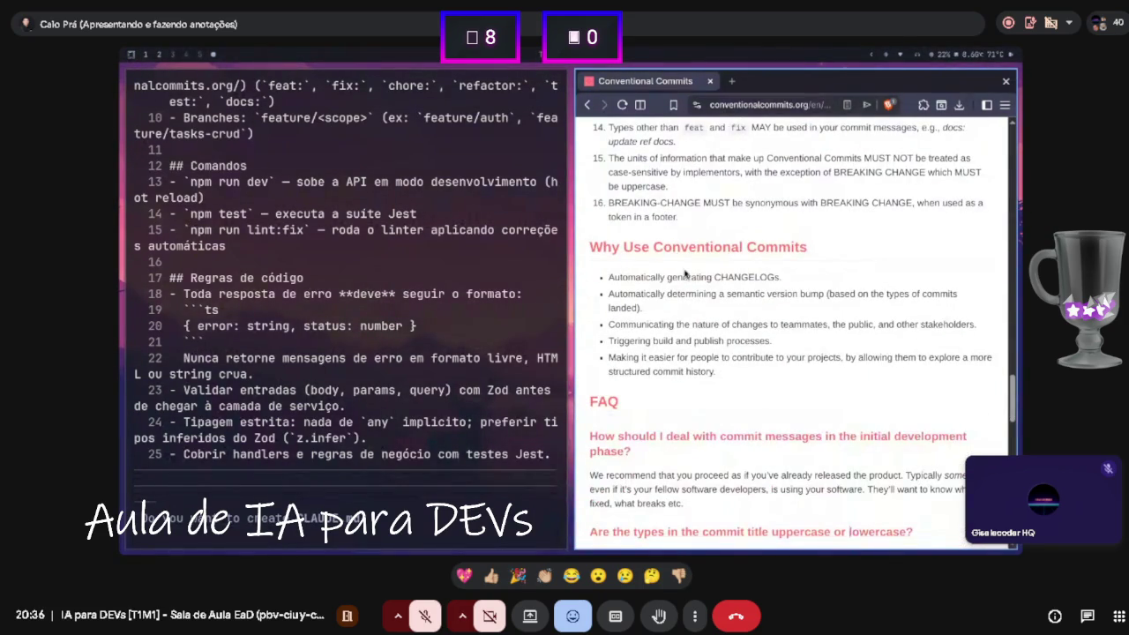
{"action": "key", "text": "ctrl+w"}
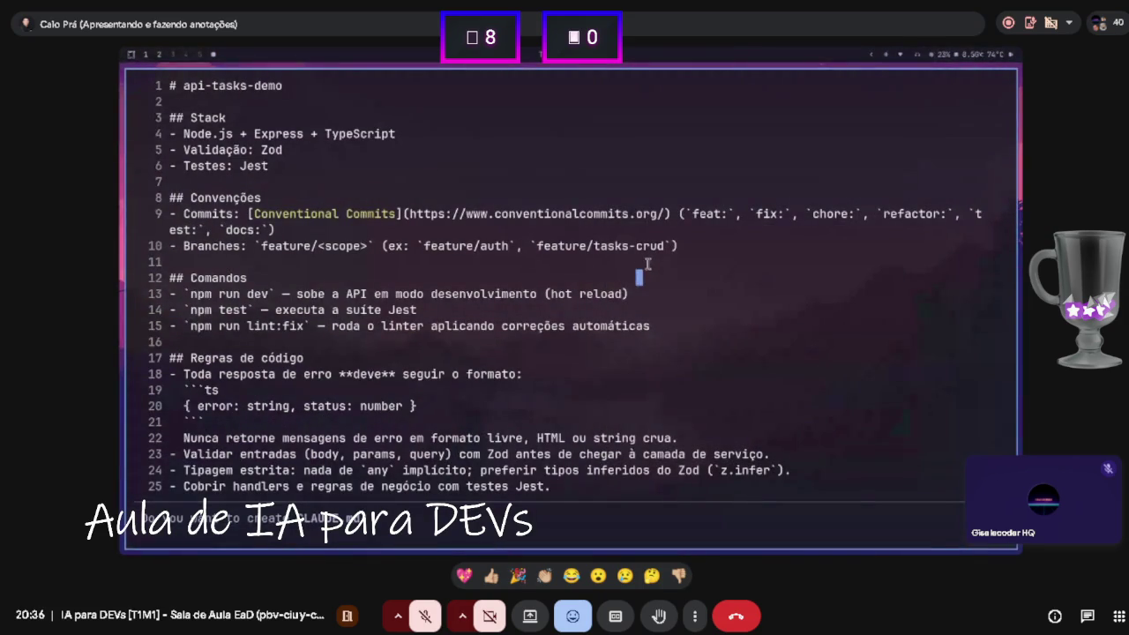
Review the rest of the proposed CLAUDE.md and approve creating it.
{"action": "left_click", "coordinate": [625, 229]}
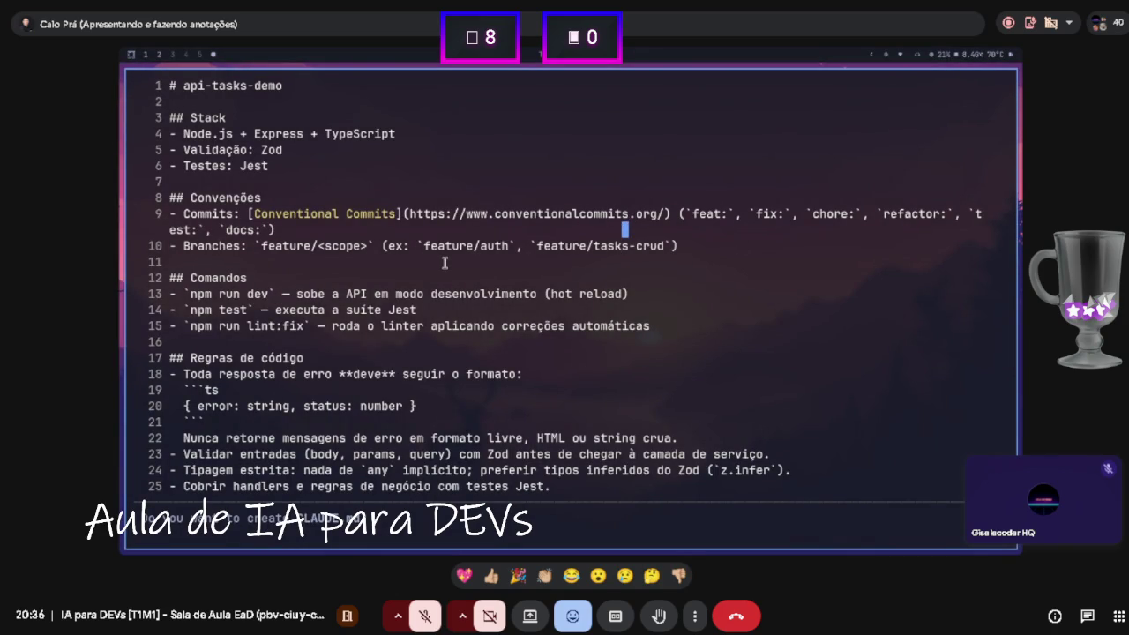
{"action": "scroll", "coordinate": [318, 252], "scroll_direction": "down", "scroll_amount": 1}
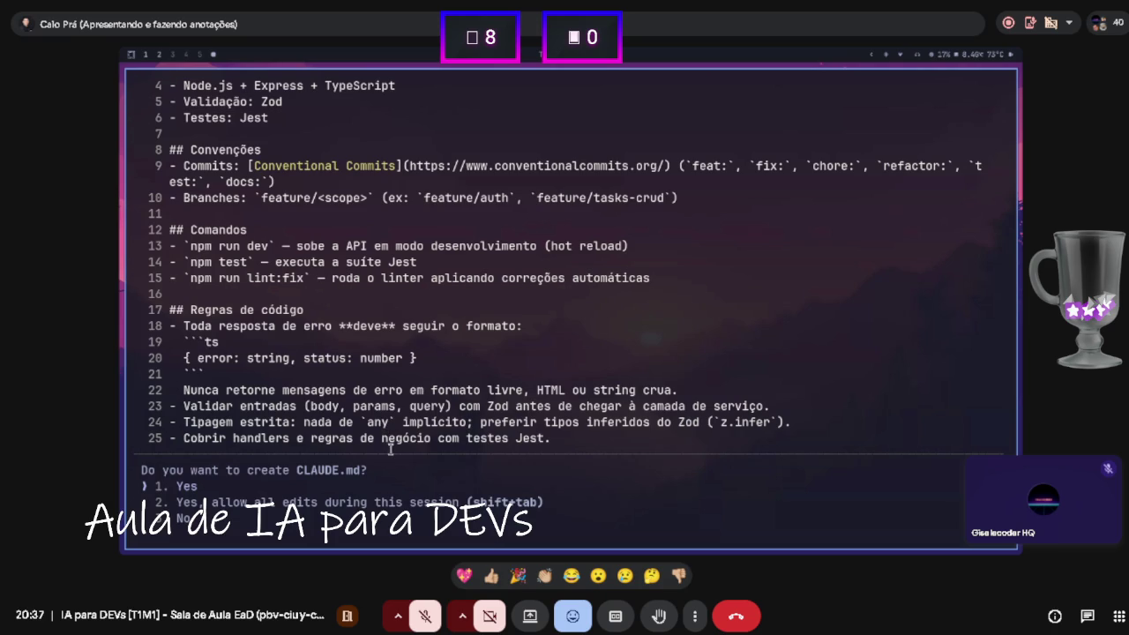
{"action": "scroll", "coordinate": [390, 449], "scroll_direction": "down", "scroll_amount": 1}
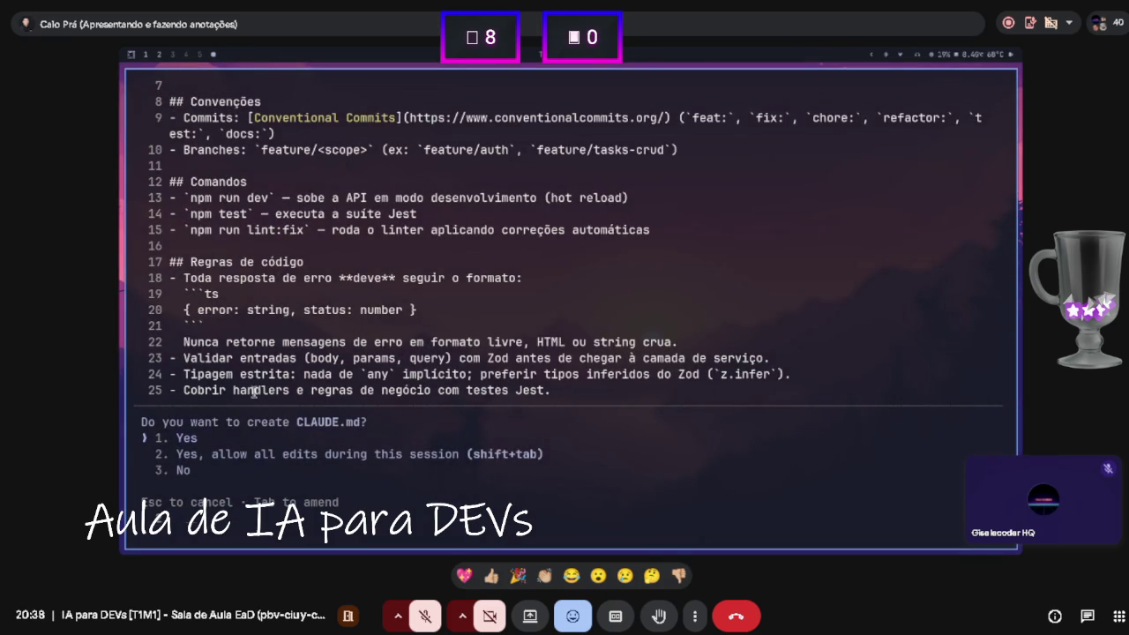
{"action": "scroll", "coordinate": [254, 393], "scroll_direction": "down", "scroll_amount": 1}
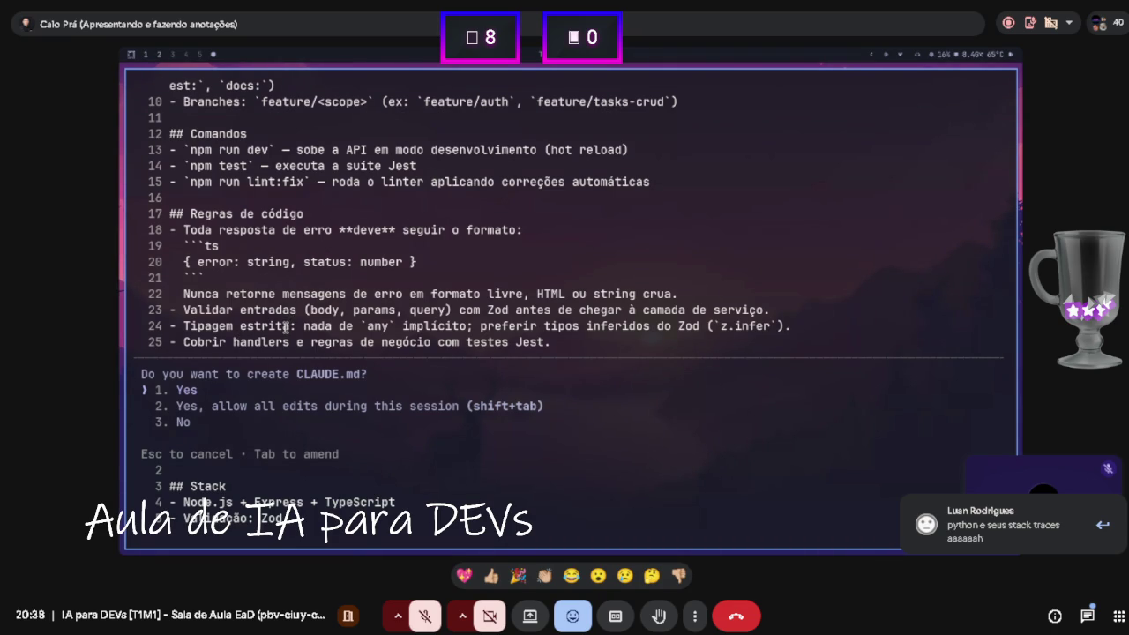
{"action": "key", "text": "Return"}
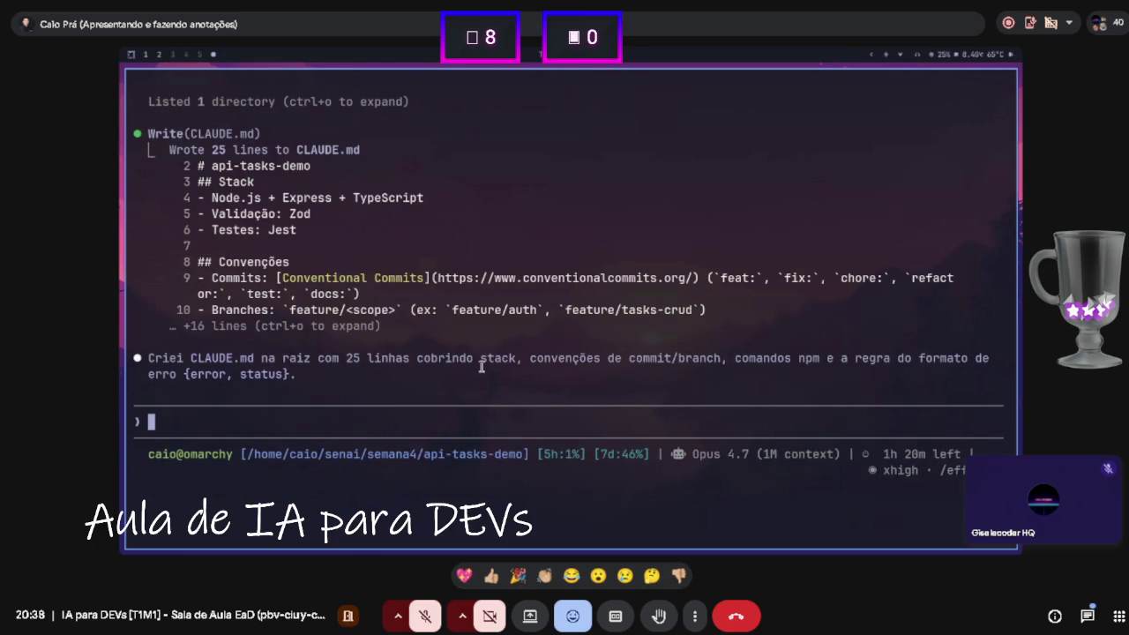
Open a second terminal beside the session, enlarge it, and list the project folder.
{"action": "key", "text": "super+Return"}
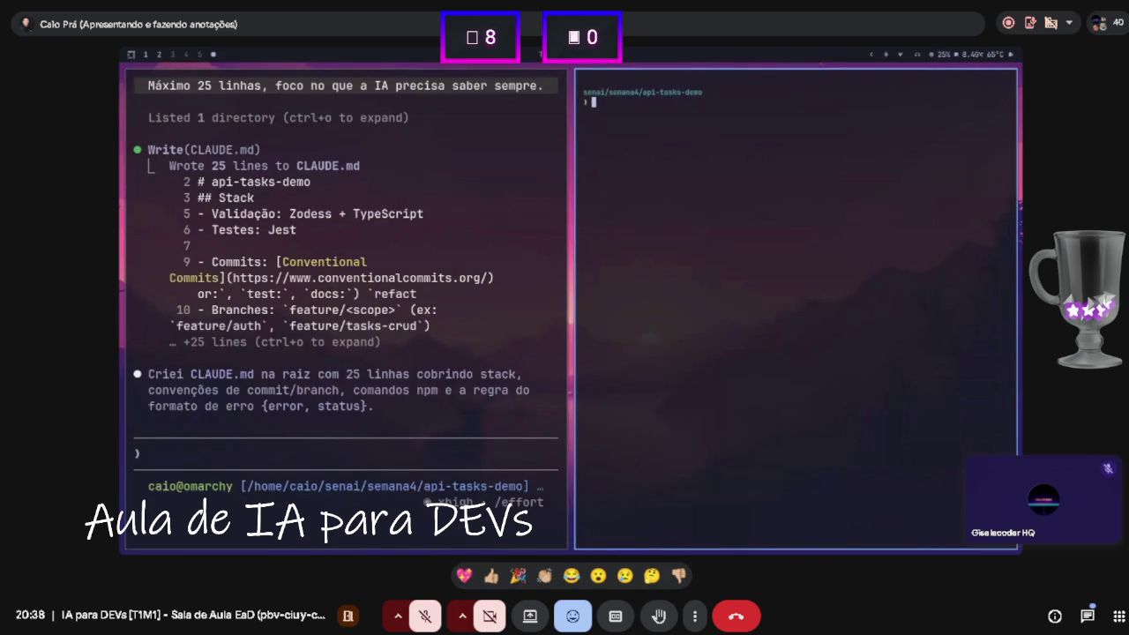
{"action": "key", "text": "super+minus"}
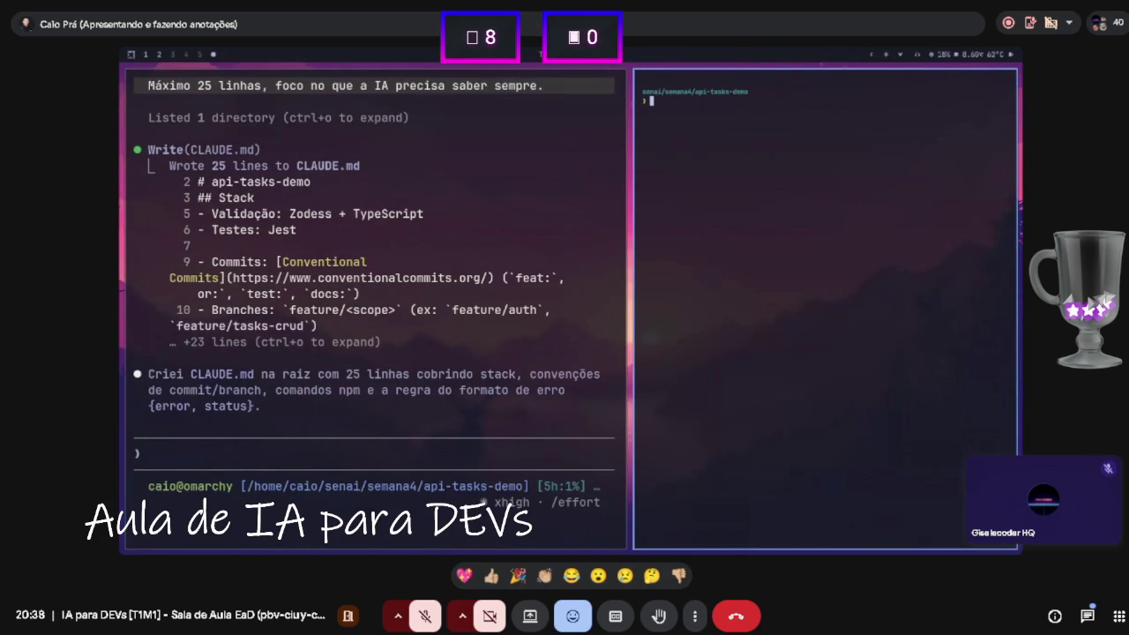
{"action": "key", "text": "super+equal"}
{"action": "key", "text": "ctrl+plus"}
{"action": "key", "text": "ctrl+plus"}
{"action": "key", "text": "ctrl+plus"}
{"action": "type", "text": "ls"}
{"action": "key", "text": "Return"}
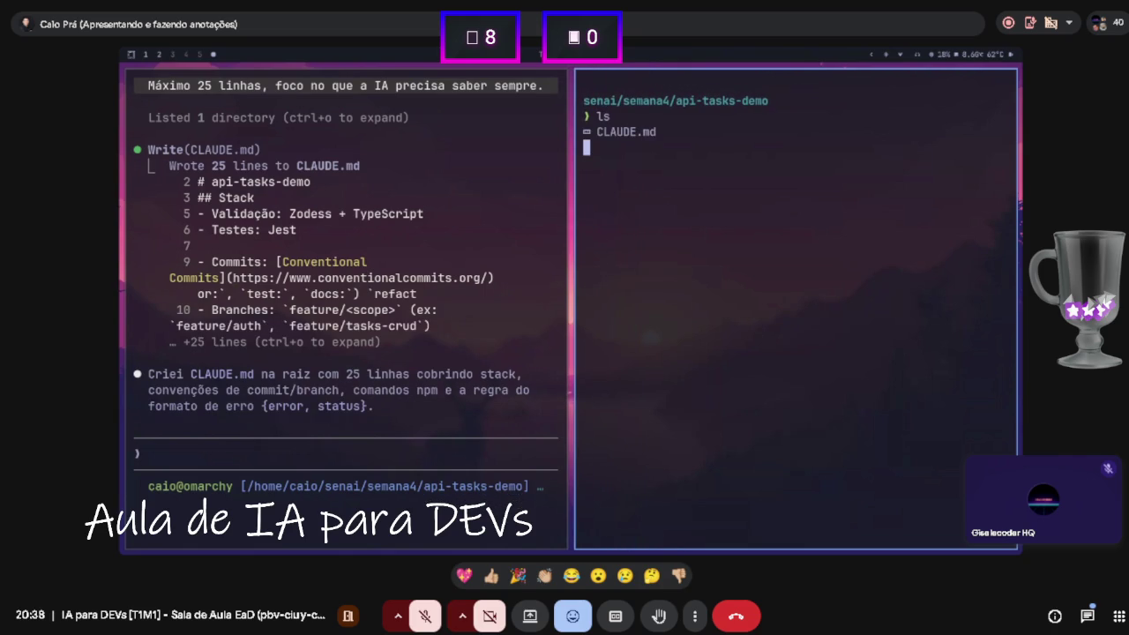
Paste the request to initialise the project files and a GET / health check, without npm install.
{"action": "key", "text": "super+Left"}
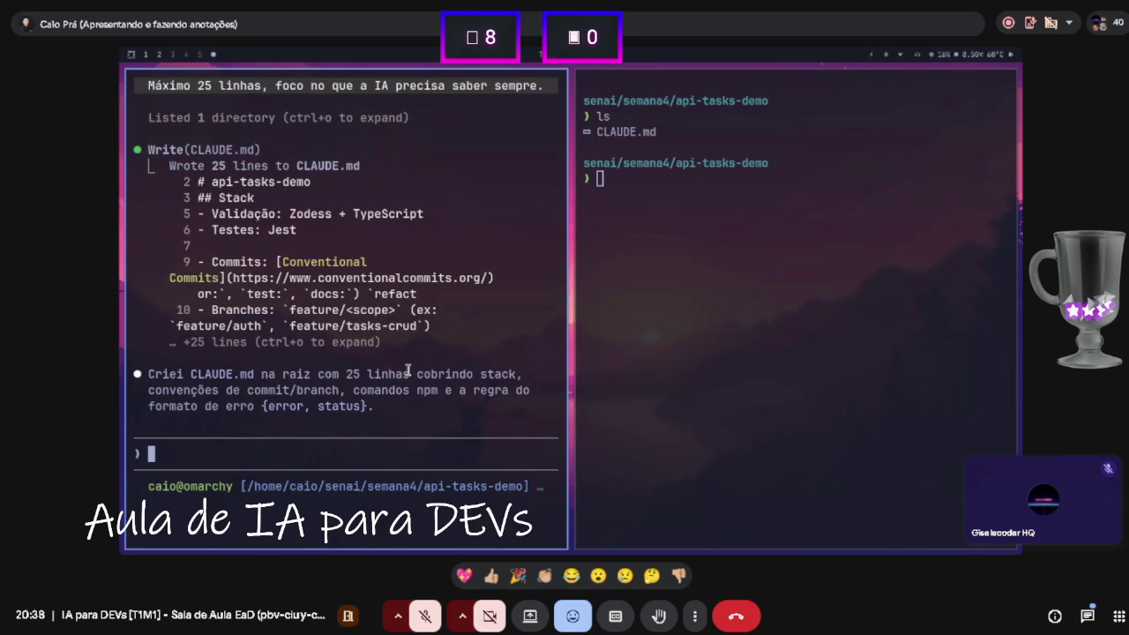
{"action": "key", "text": "super+Right"}
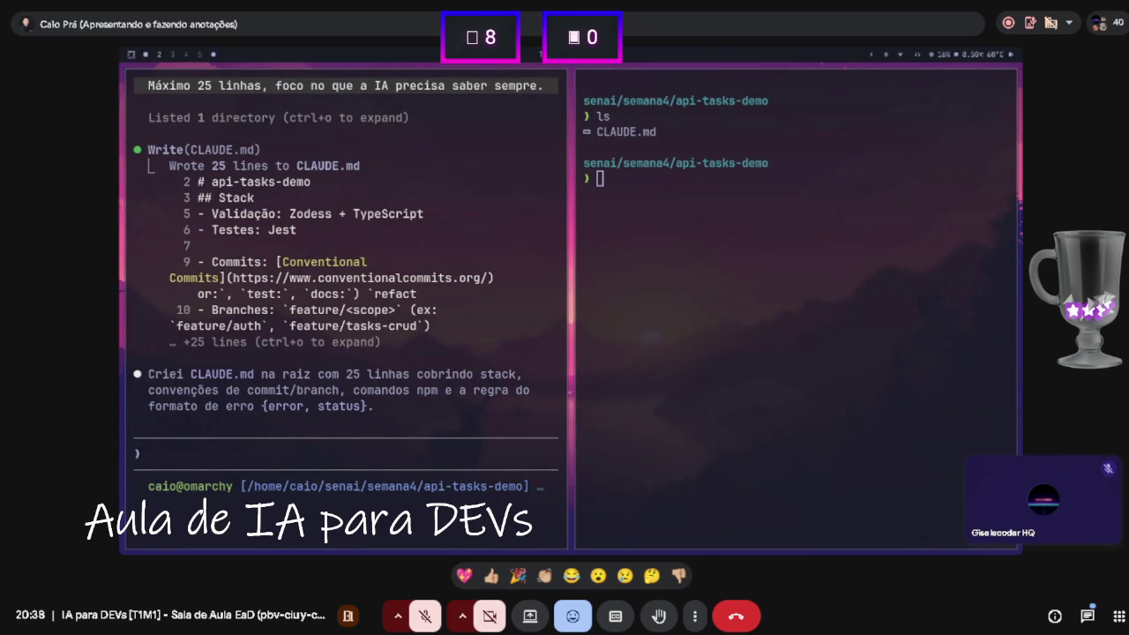
{"action": "left_click", "coordinate": [529, 449]}
{"action": "key", "text": "ctrl+shift+v"}
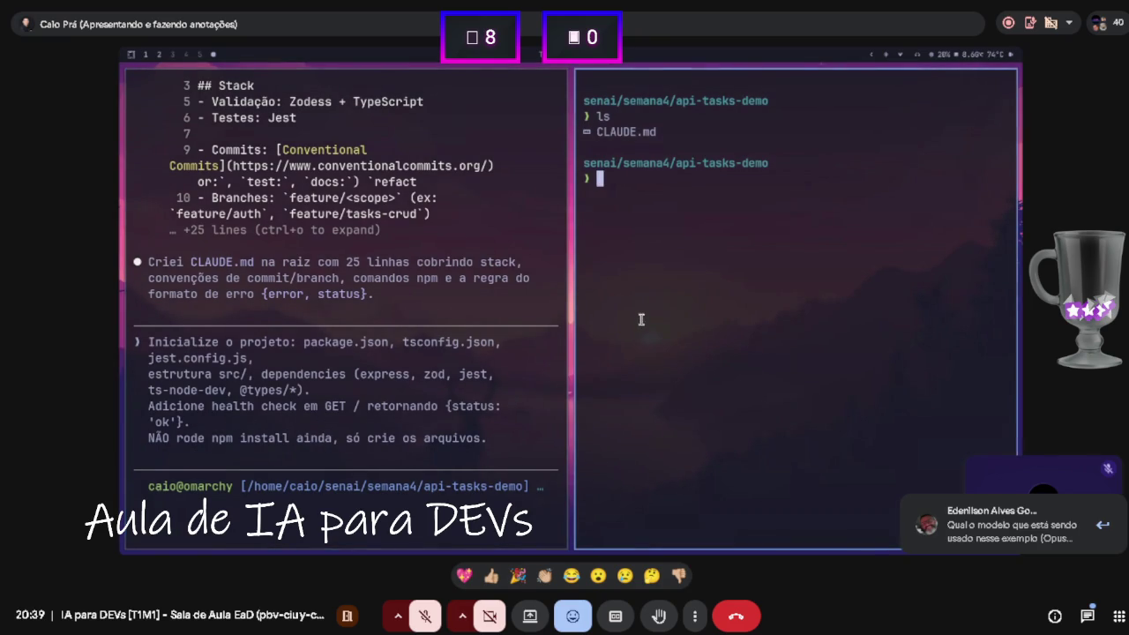
Close the side terminal, adjust the text size, and submit the project-initialisation request.
{"action": "key", "text": "super+w"}
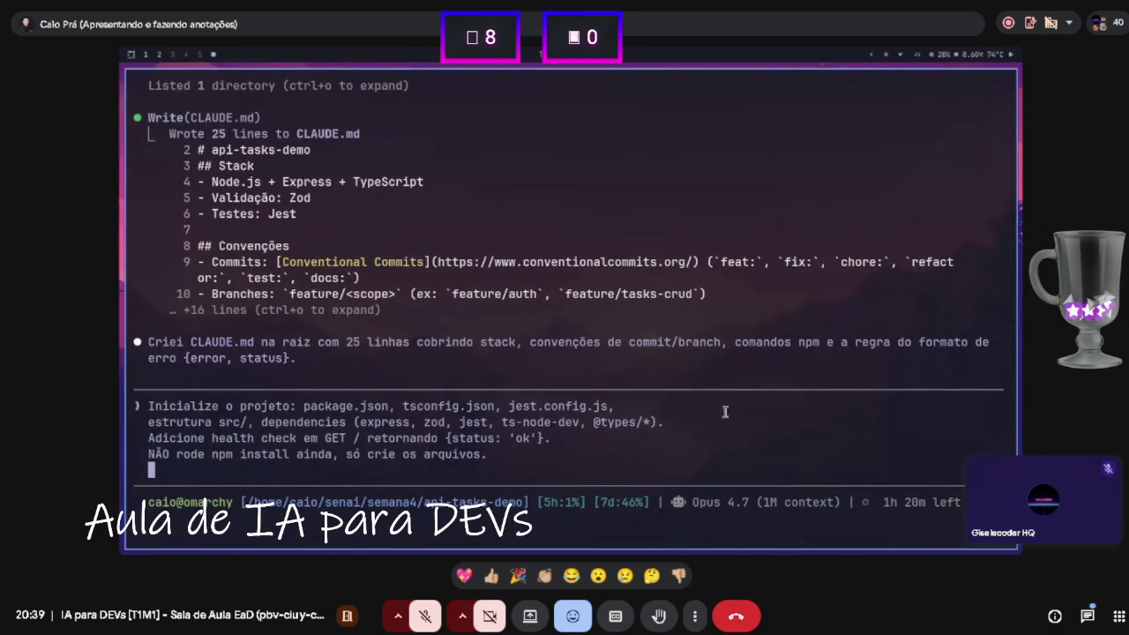
{"action": "left_click_drag", "start_coordinate": [693, 502], "coordinate": [754, 504]}
{"action": "left_click", "coordinate": [755, 506]}
{"action": "key", "text": "ctrl+minus"}
{"action": "key", "text": "ctrl+minus"}
{"action": "key", "text": "ctrl+minus"}
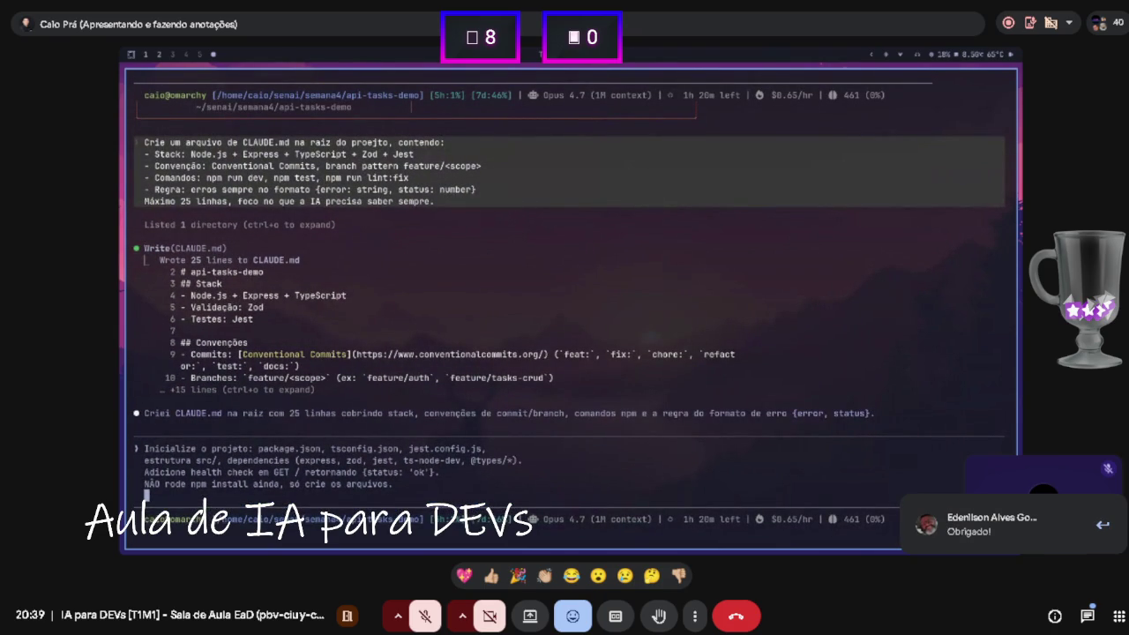
{"action": "key", "text": "ctrl+plus"}
{"action": "key", "text": "ctrl+plus"}
{"action": "key", "text": "ctrl+plus"}
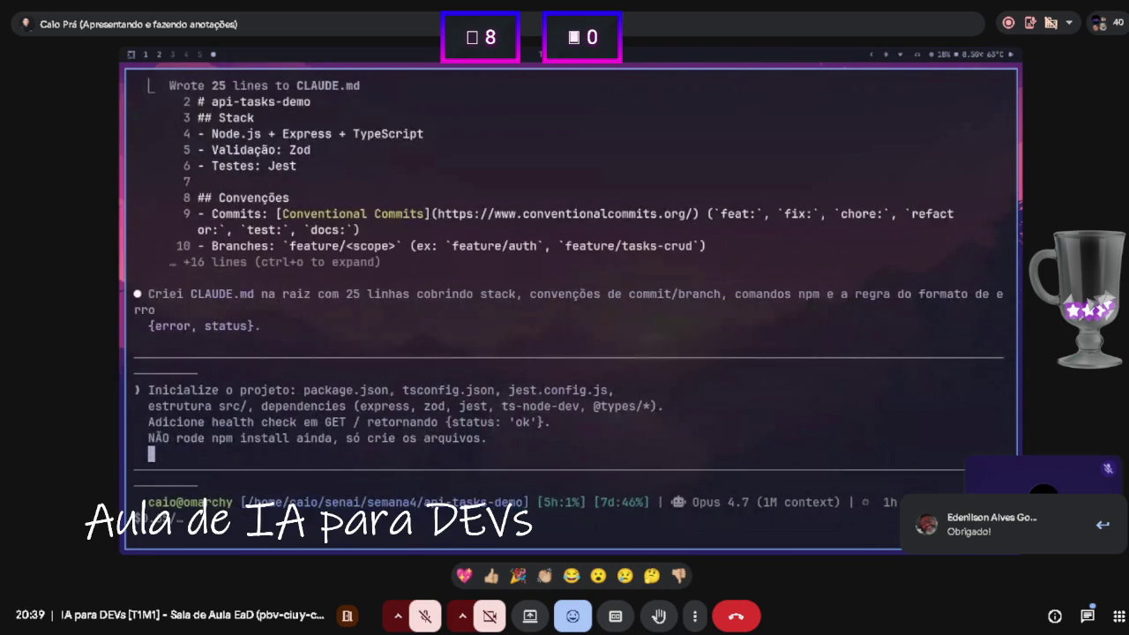
{"action": "key", "text": "ctrl+plus"}
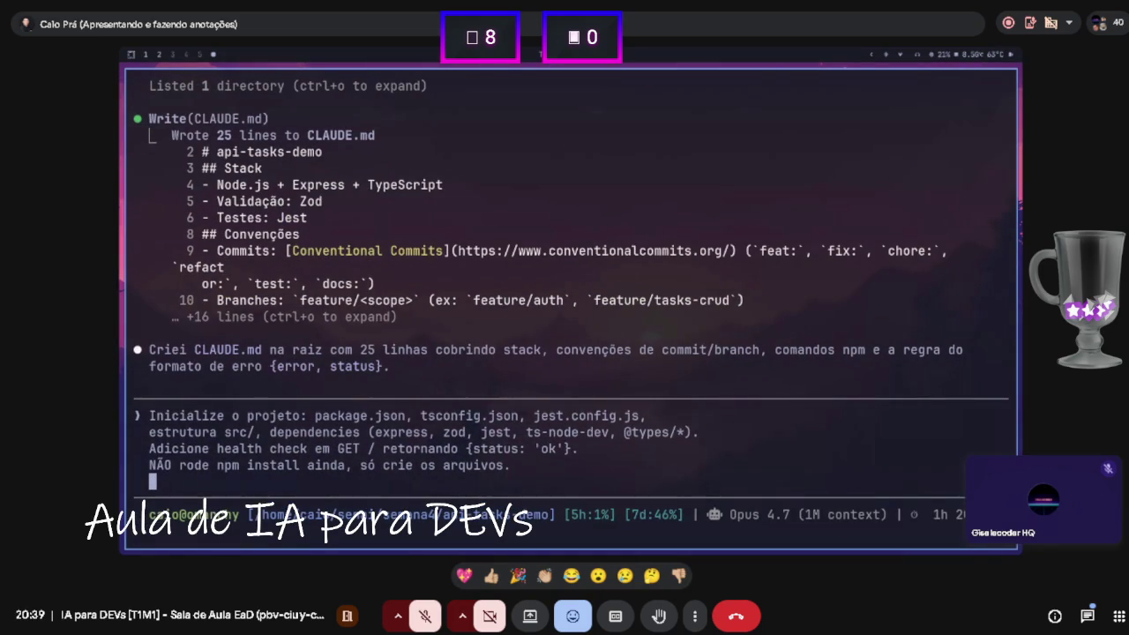
{"action": "key", "text": "Return"}
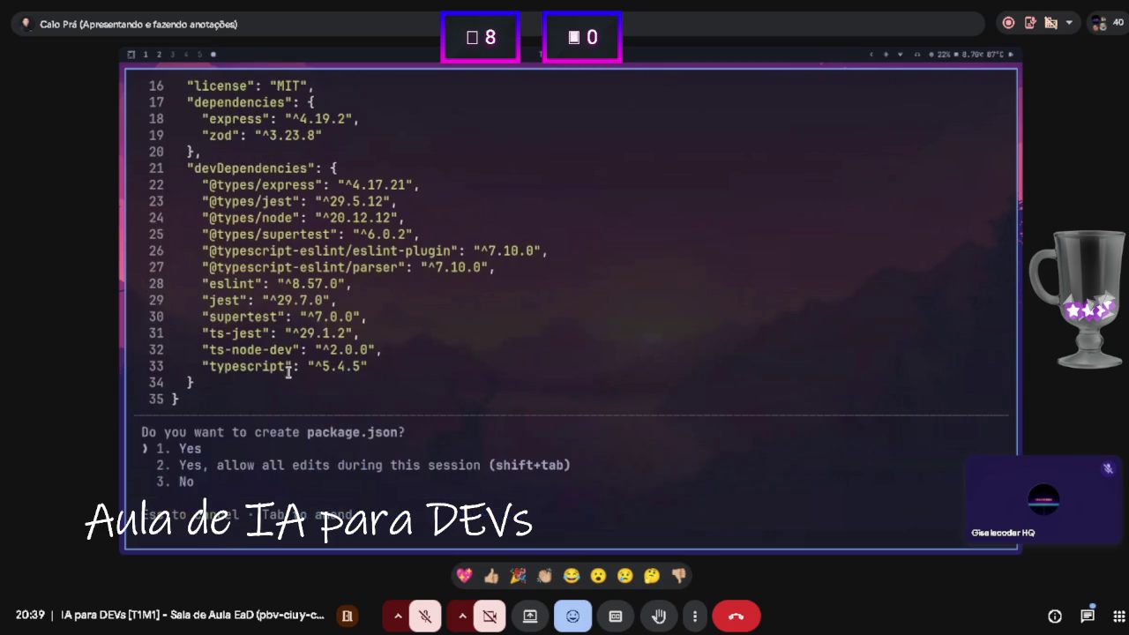
Review the proposed package.json, then approve package.json, tsconfig.json and jest.config.js.
{"action": "scroll", "coordinate": [294, 381], "scroll_direction": "up", "scroll_amount": 10}
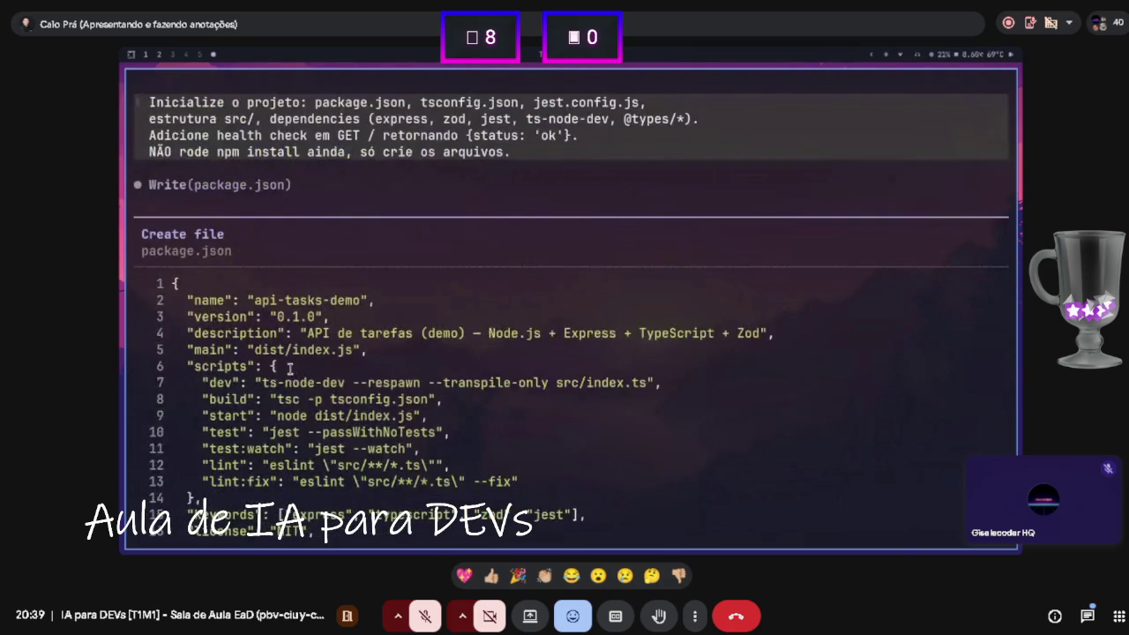
{"action": "scroll", "coordinate": [257, 294], "scroll_direction": "down", "scroll_amount": 5}
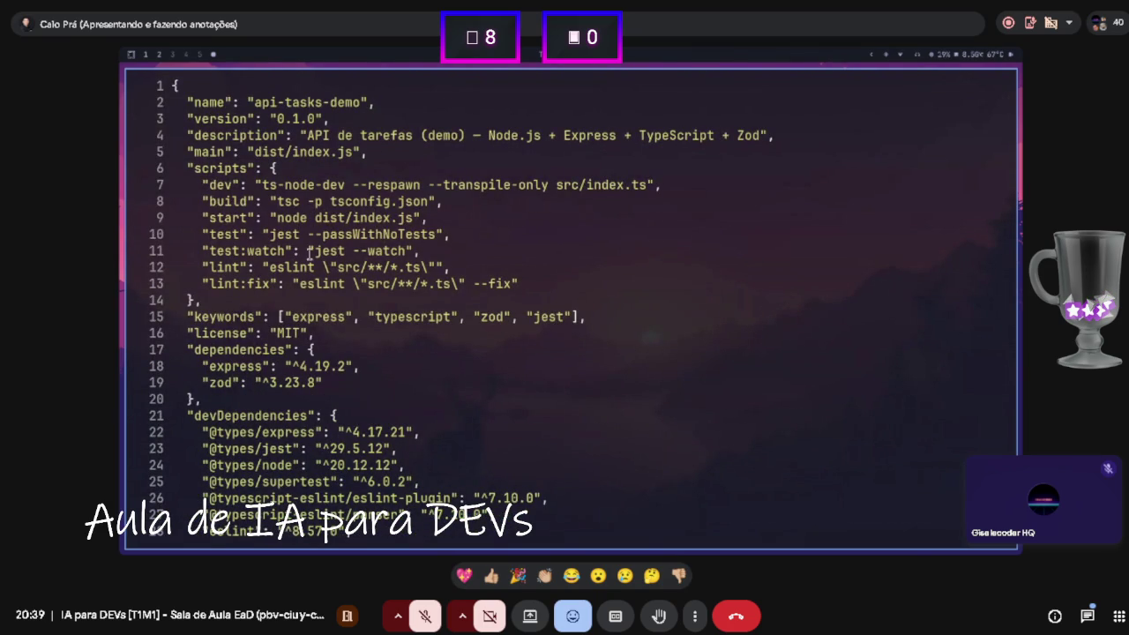
{"action": "scroll", "coordinate": [325, 281], "scroll_direction": "down", "scroll_amount": 5}
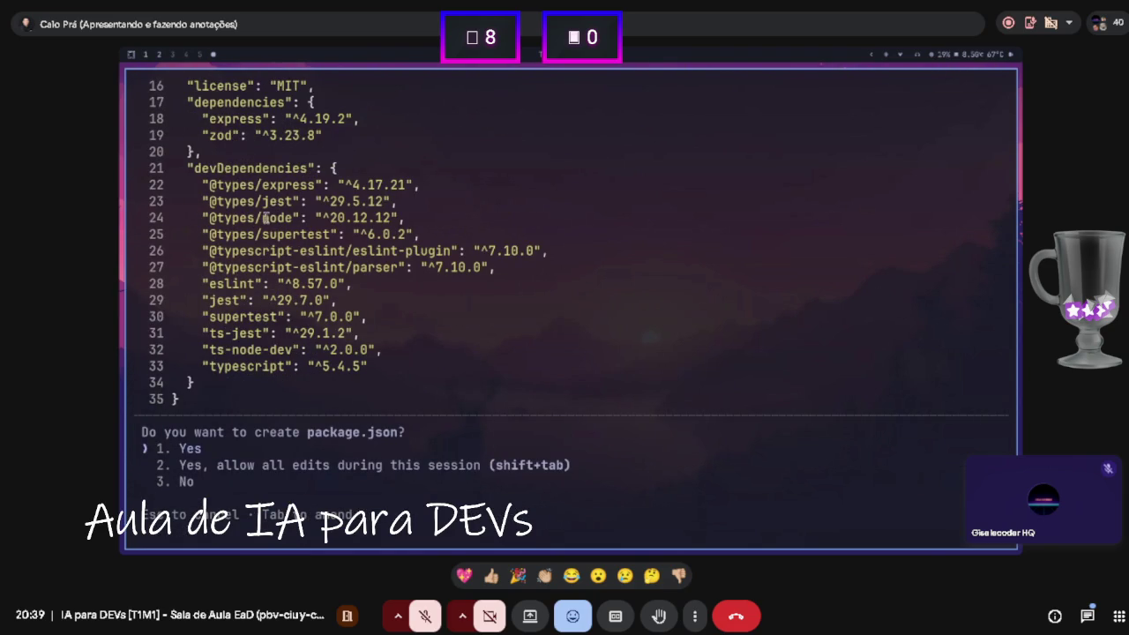
{"action": "key", "text": "Return"}
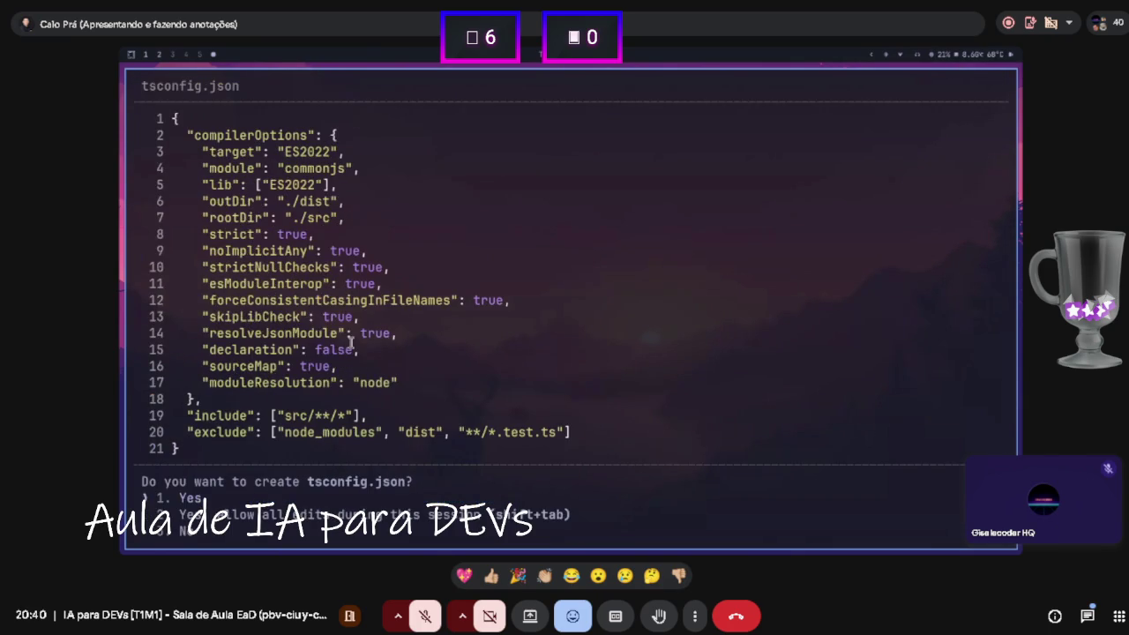
{"action": "key", "text": "Return"}
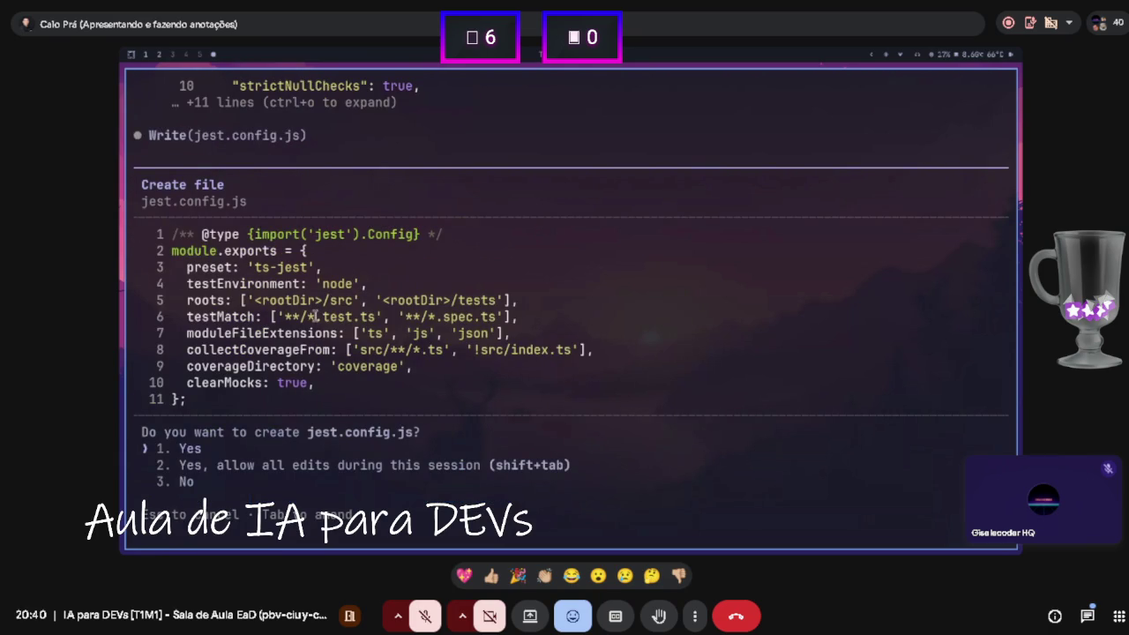
{"action": "key", "text": "Return"}
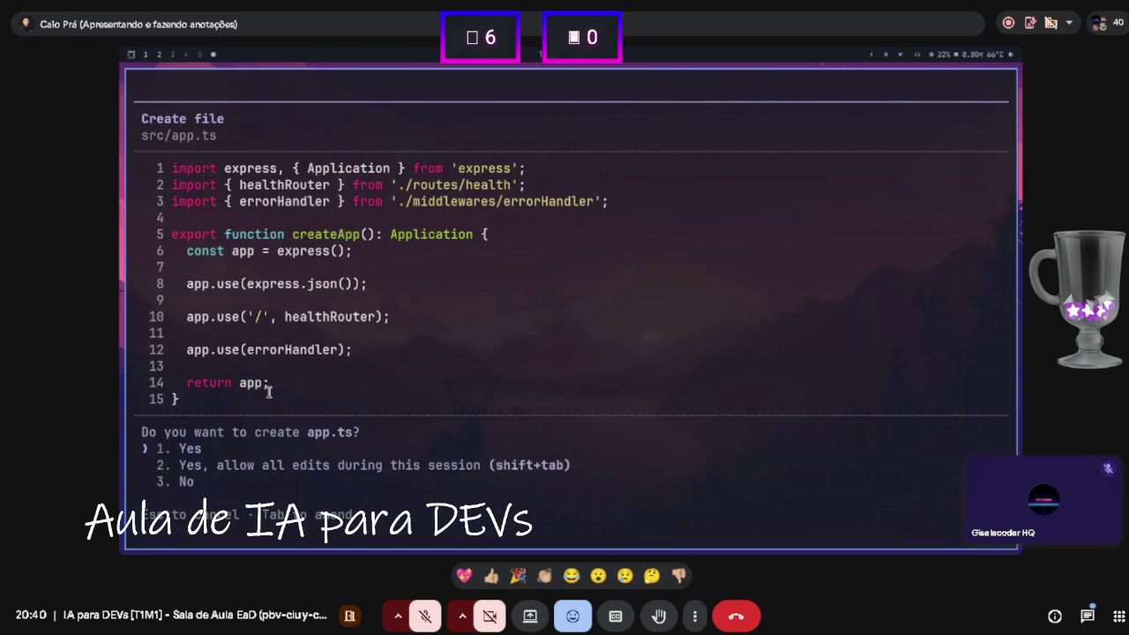
Approve creating src/app.ts and src/index.ts listening on port 3000.
{"action": "scroll", "coordinate": [223, 313], "scroll_direction": "up", "scroll_amount": 1}
{"action": "key", "text": "Return"}
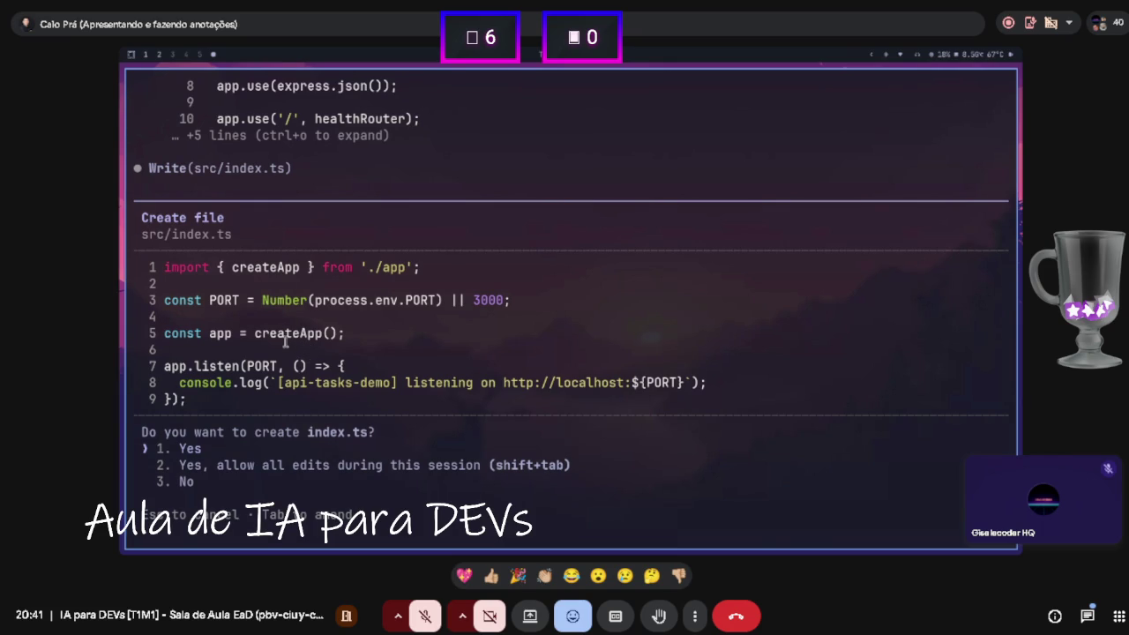
{"action": "key", "text": "Return"}
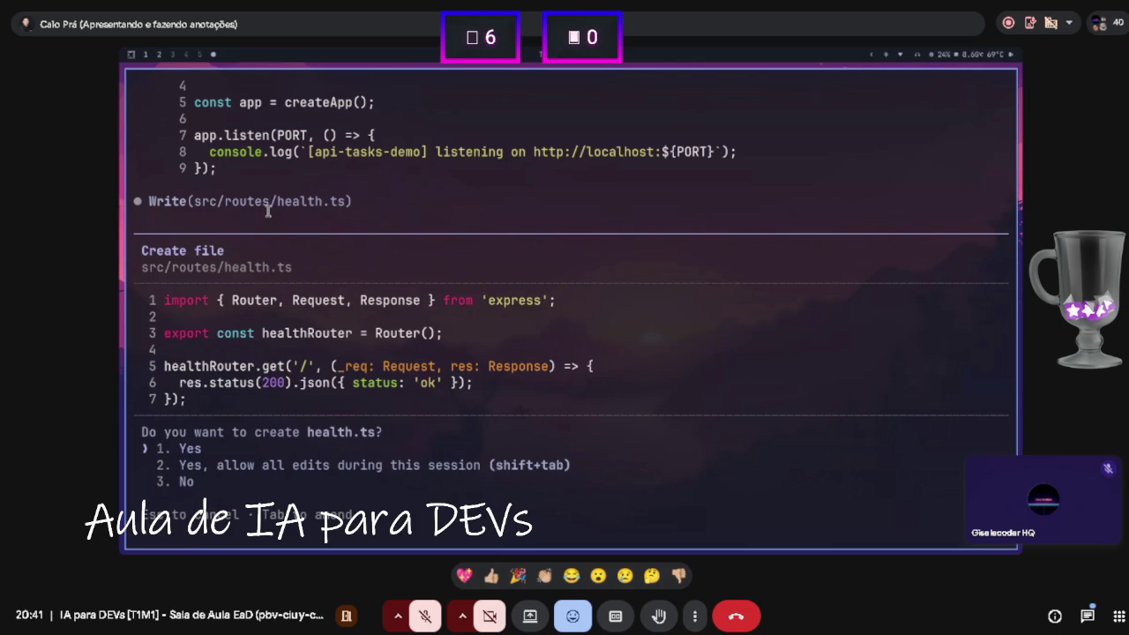
Approve the routes/health.ts, middlewares/errorHandler.ts and .gitignore files.
{"action": "key", "text": "Return"}
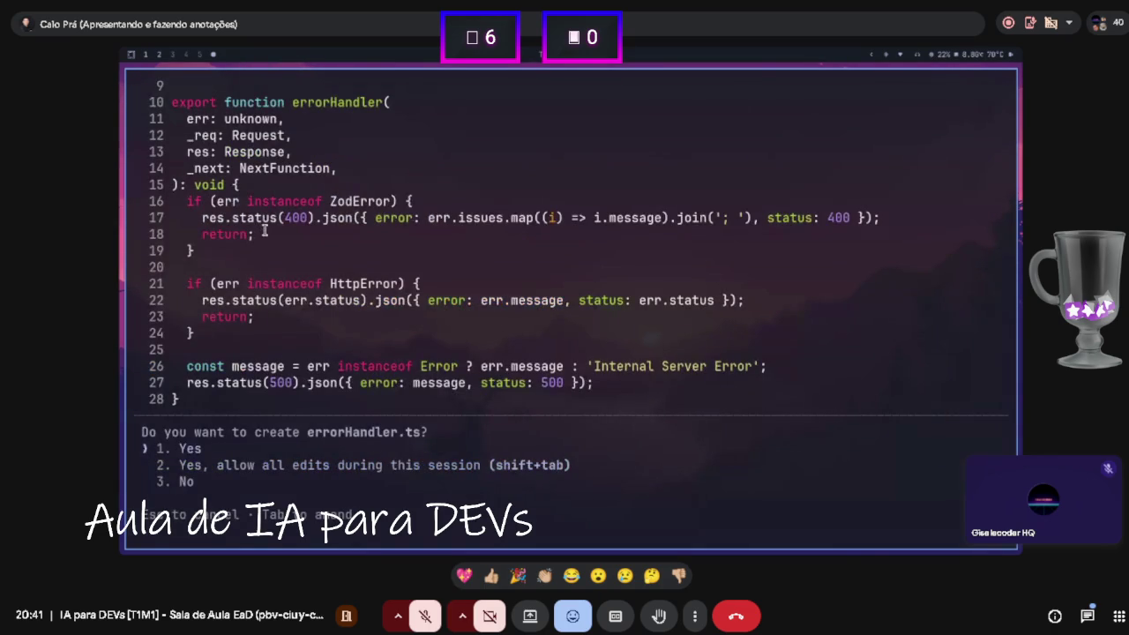
{"action": "scroll", "coordinate": [261, 234], "scroll_direction": "up", "scroll_amount": 1}
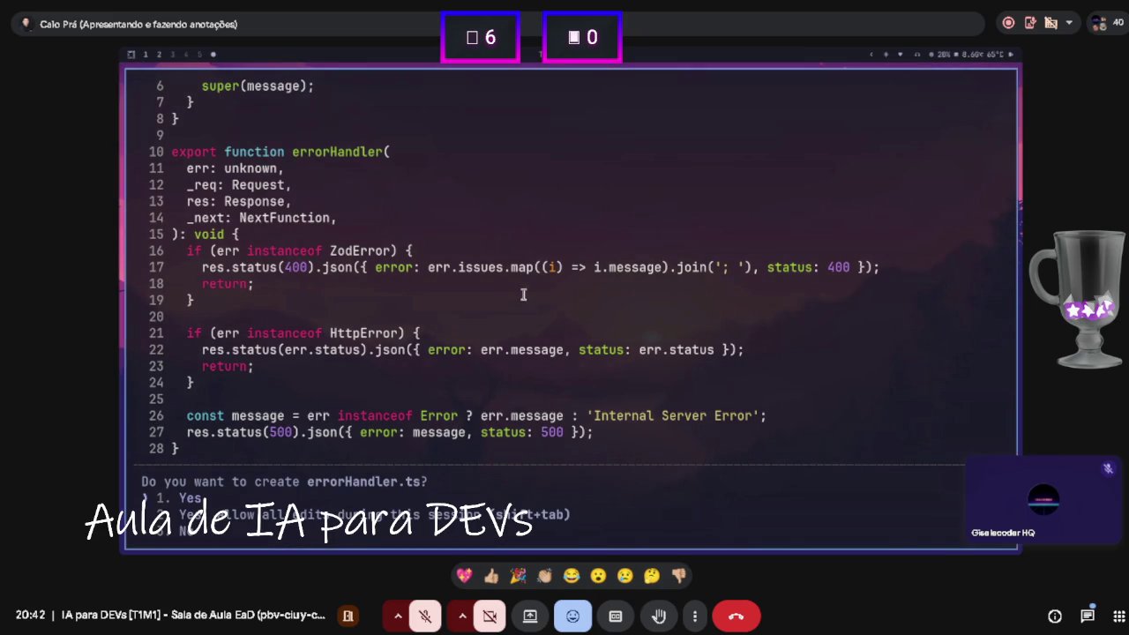
{"action": "key", "text": "Return"}
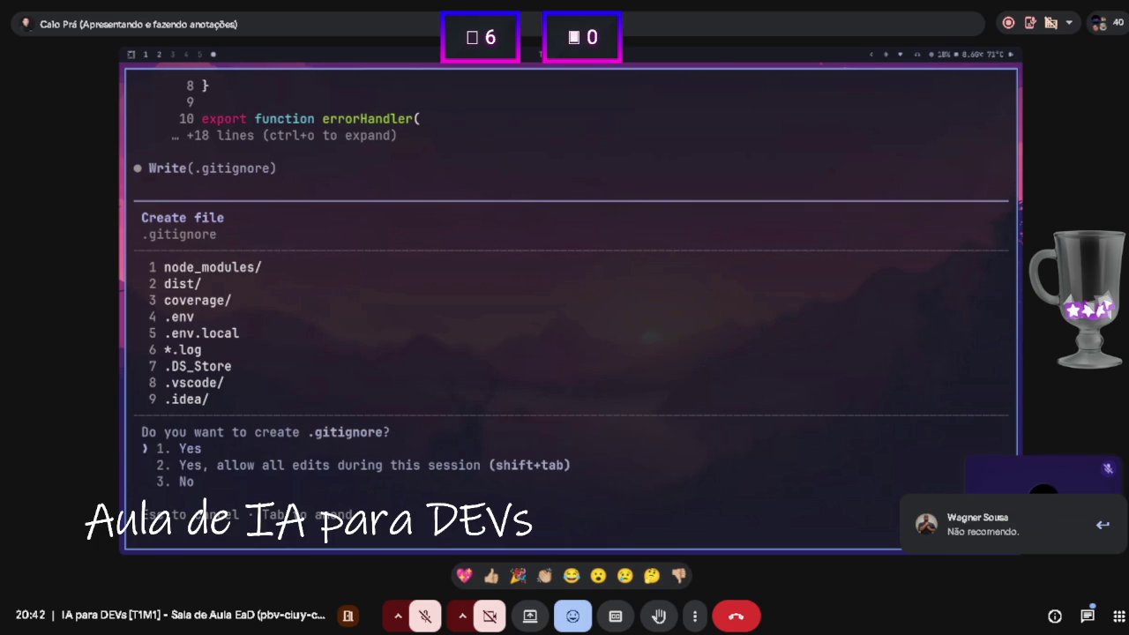
{"action": "key", "text": "Return"}
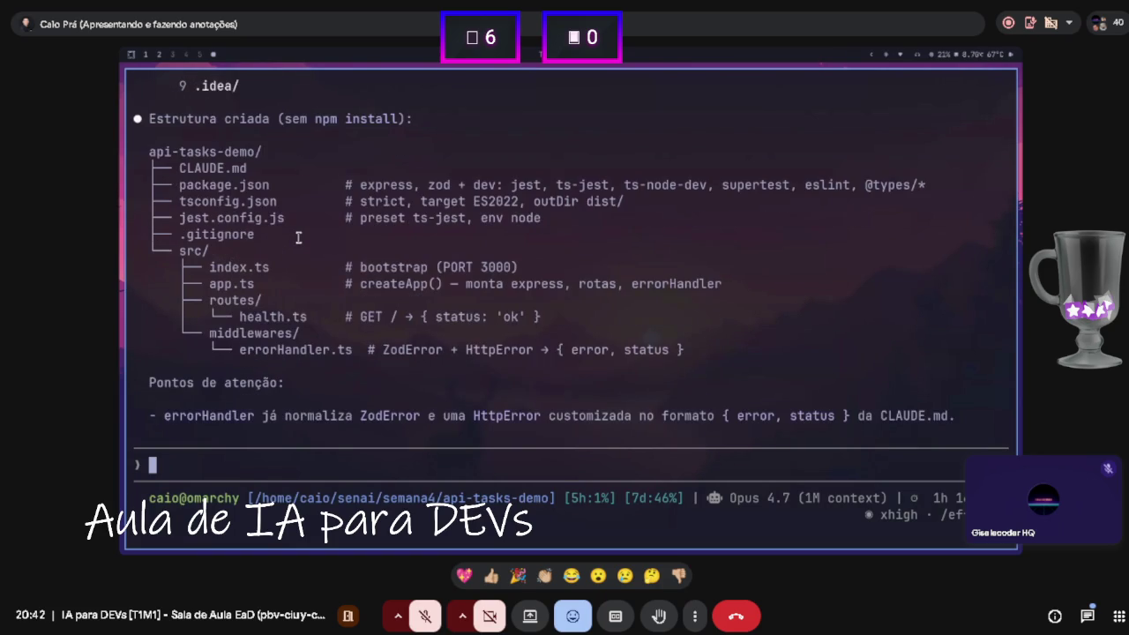
{"action": "scroll", "coordinate": [225, 169], "scroll_direction": "up", "scroll_amount": 2}
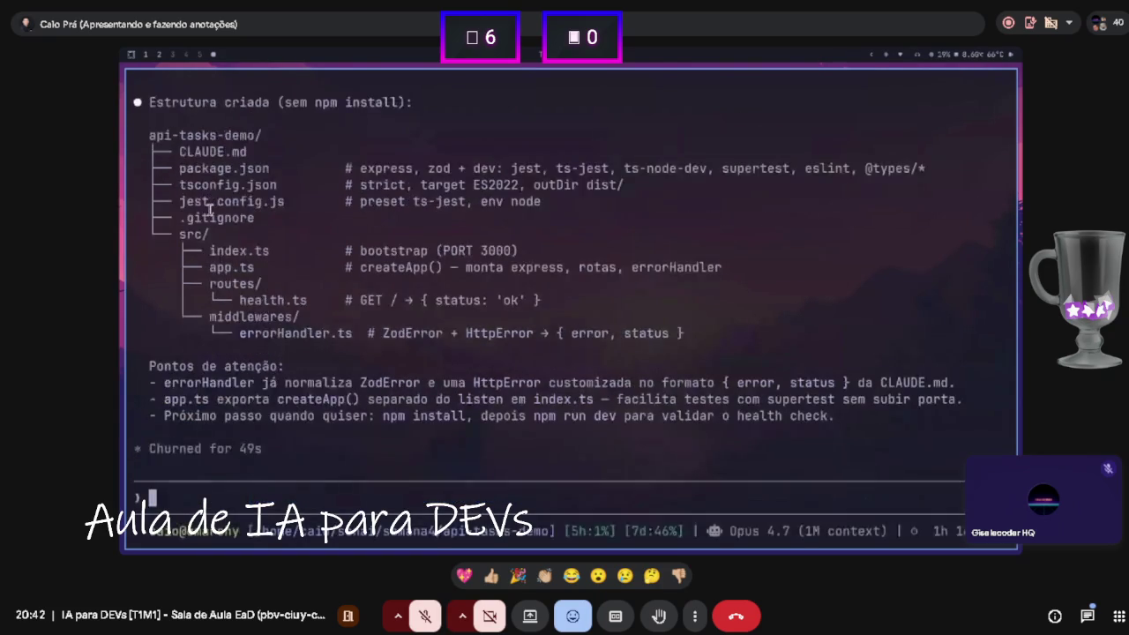
{"action": "left_click_drag", "start_coordinate": [316, 151], "coordinate": [399, 152]}
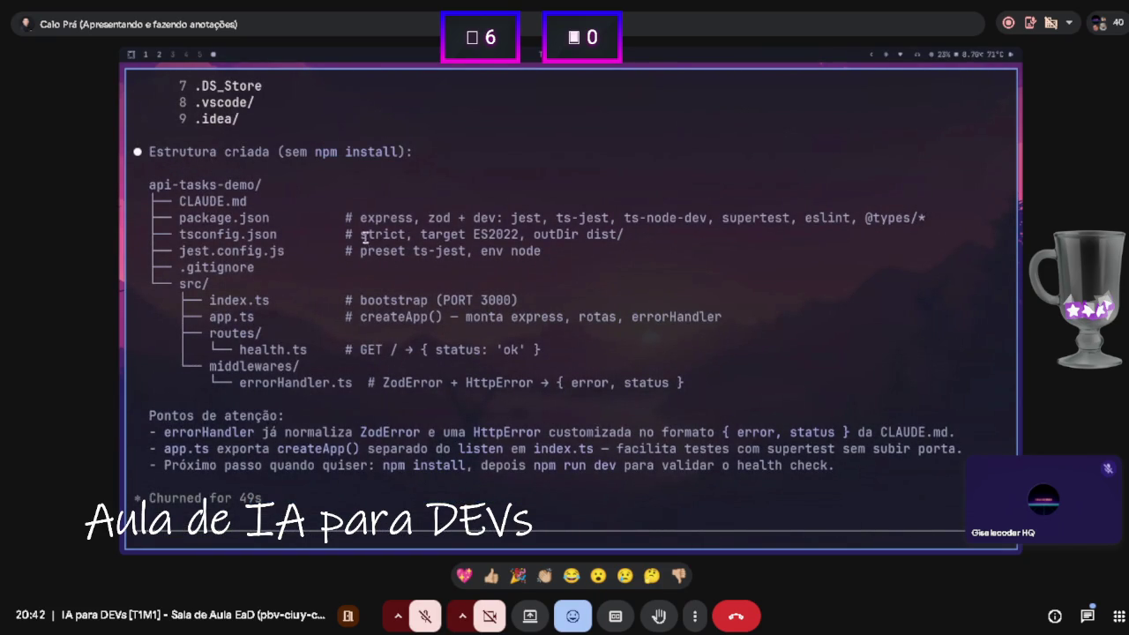
{"action": "scroll", "coordinate": [368, 253], "scroll_direction": "down", "scroll_amount": 1}
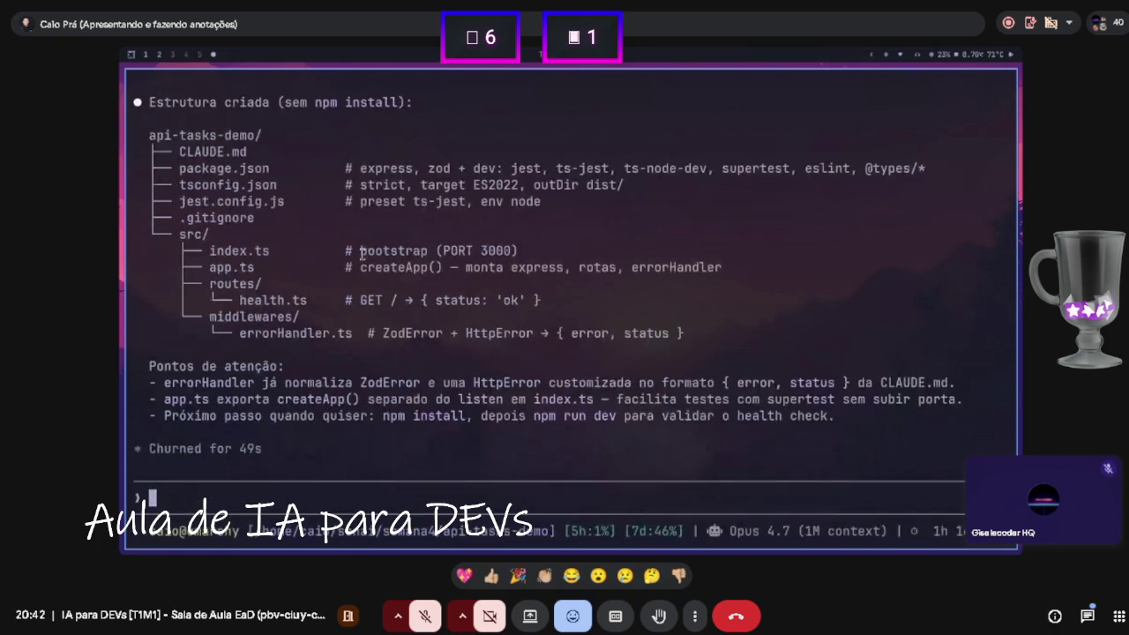
{"action": "scroll", "coordinate": [288, 290], "scroll_direction": "down", "scroll_amount": 1}
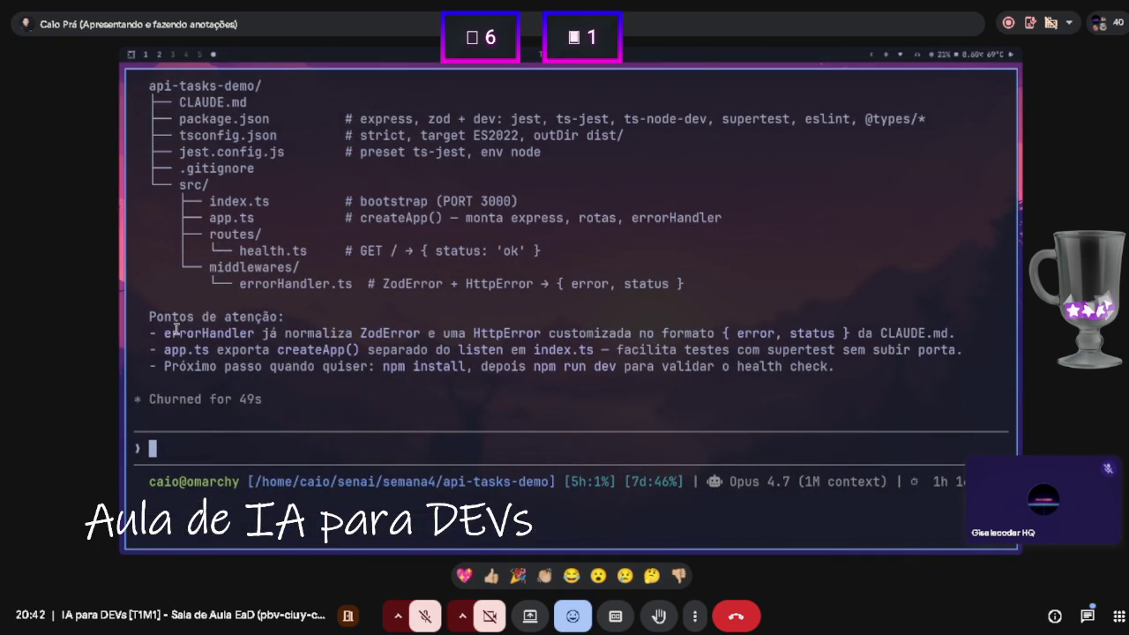
{"action": "left_click_drag", "start_coordinate": [166, 333], "coordinate": [262, 333]}
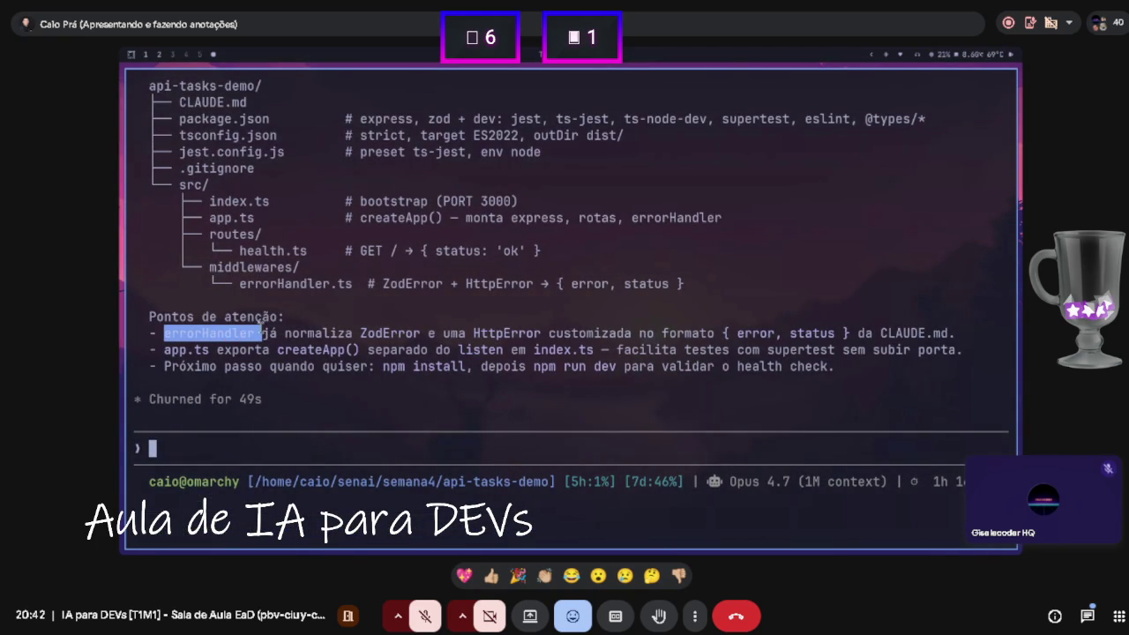
{"action": "left_click", "coordinate": [618, 333]}
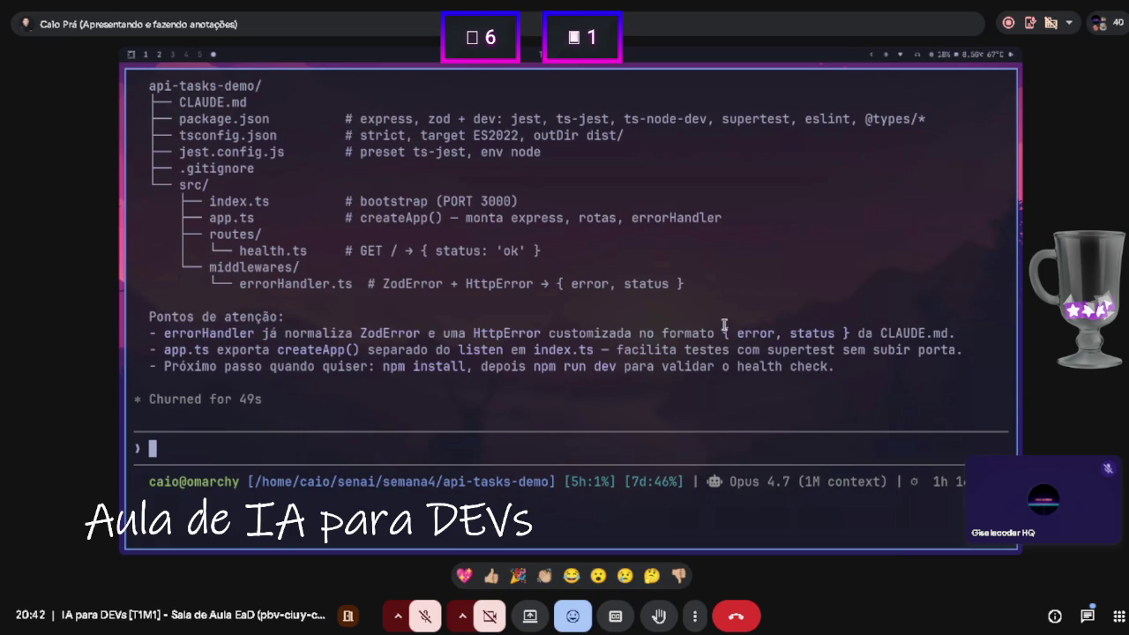